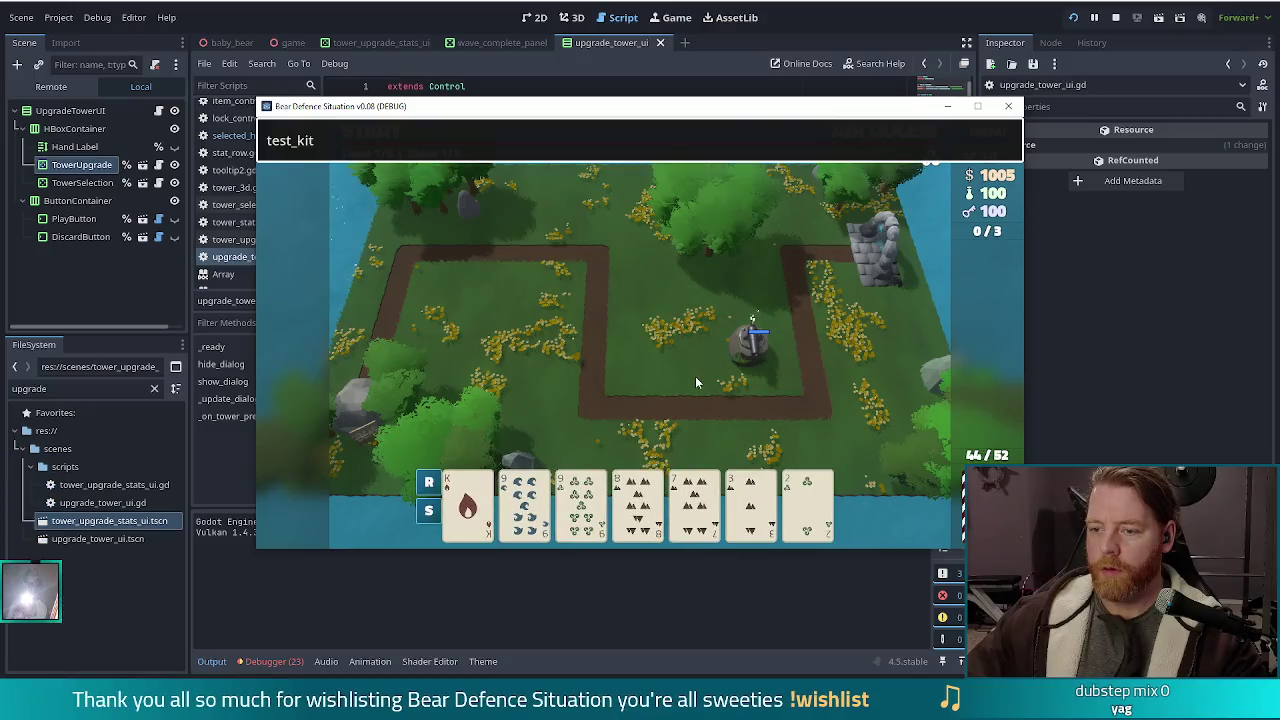
# Open the placed Earth Tower's info dialog in the debug game, then dismiss it
pyautogui.click(747, 346)
pyautogui.click(788, 243)
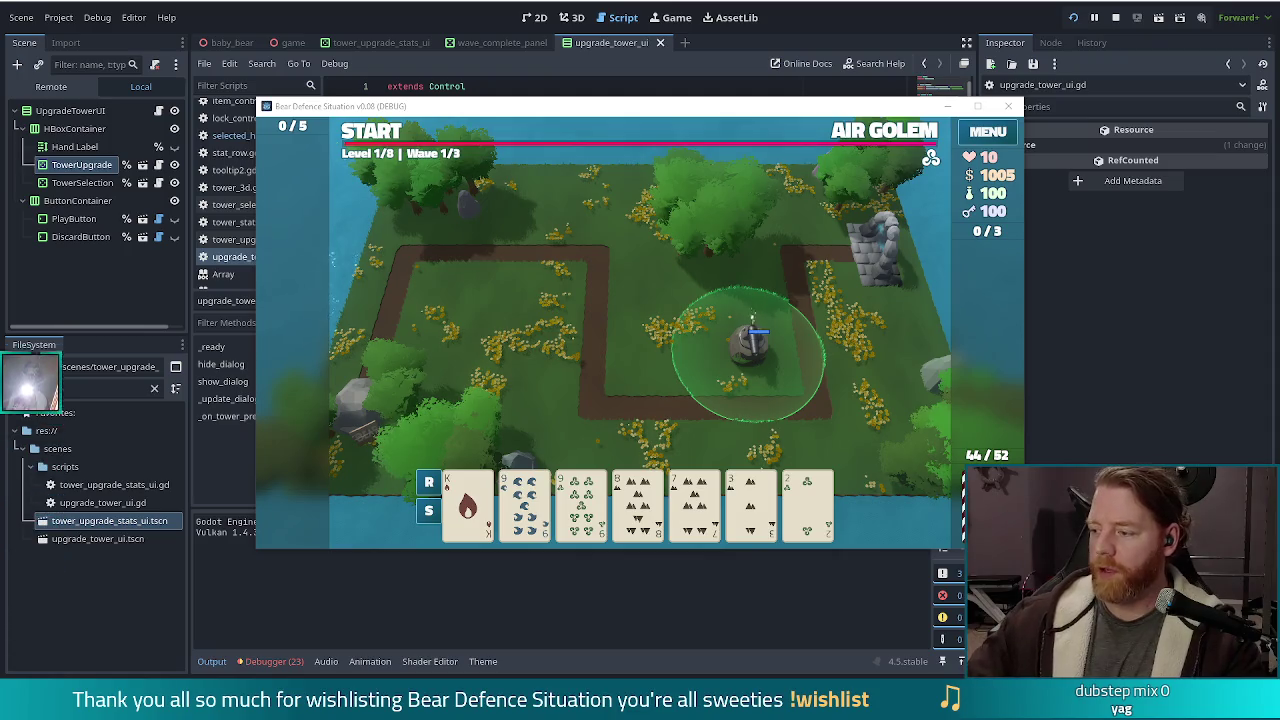
# Switch away from the game to the notes application
pyautogui.hotkey('alt', 'Tab')
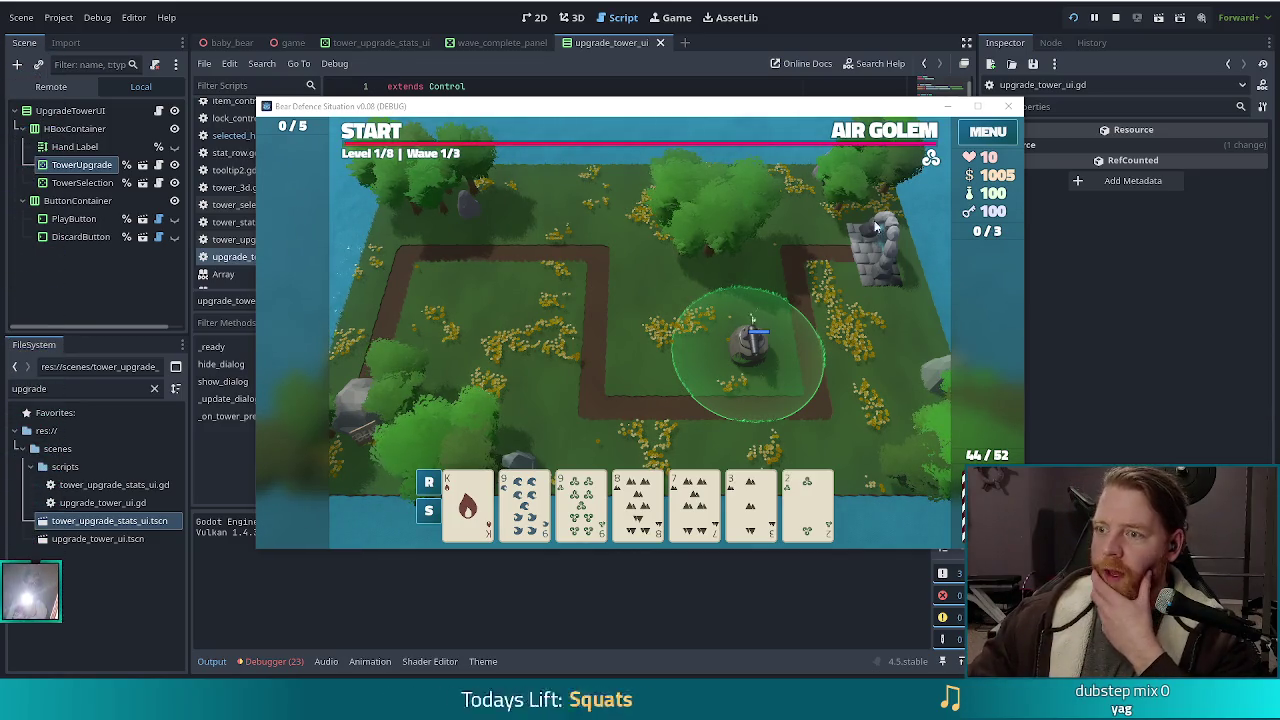
# Shift the game window left to reveal the card hand
pyautogui.moveTo(906, 110); pyautogui.dragTo(816, 110)
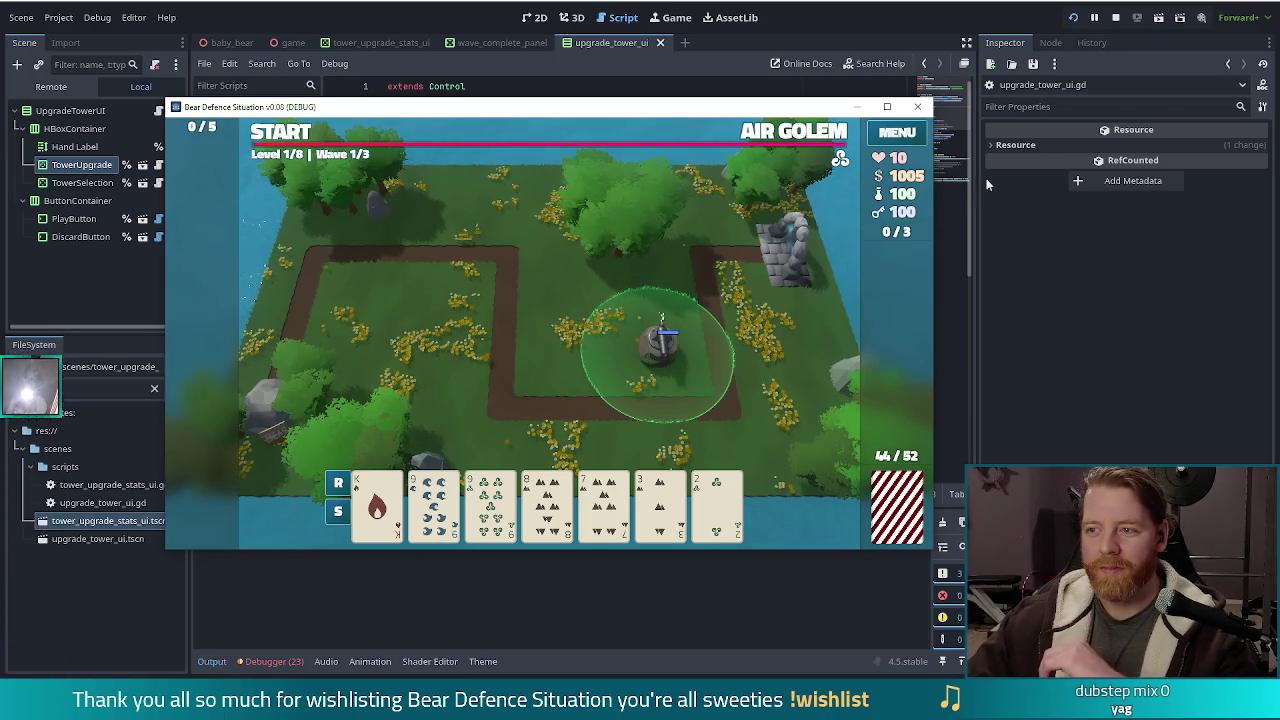
# Stop the running debug game with F8
pyautogui.press('F8')
# Put the cursor on the empty line 15 of the script
pyautogui.click(640, 300)
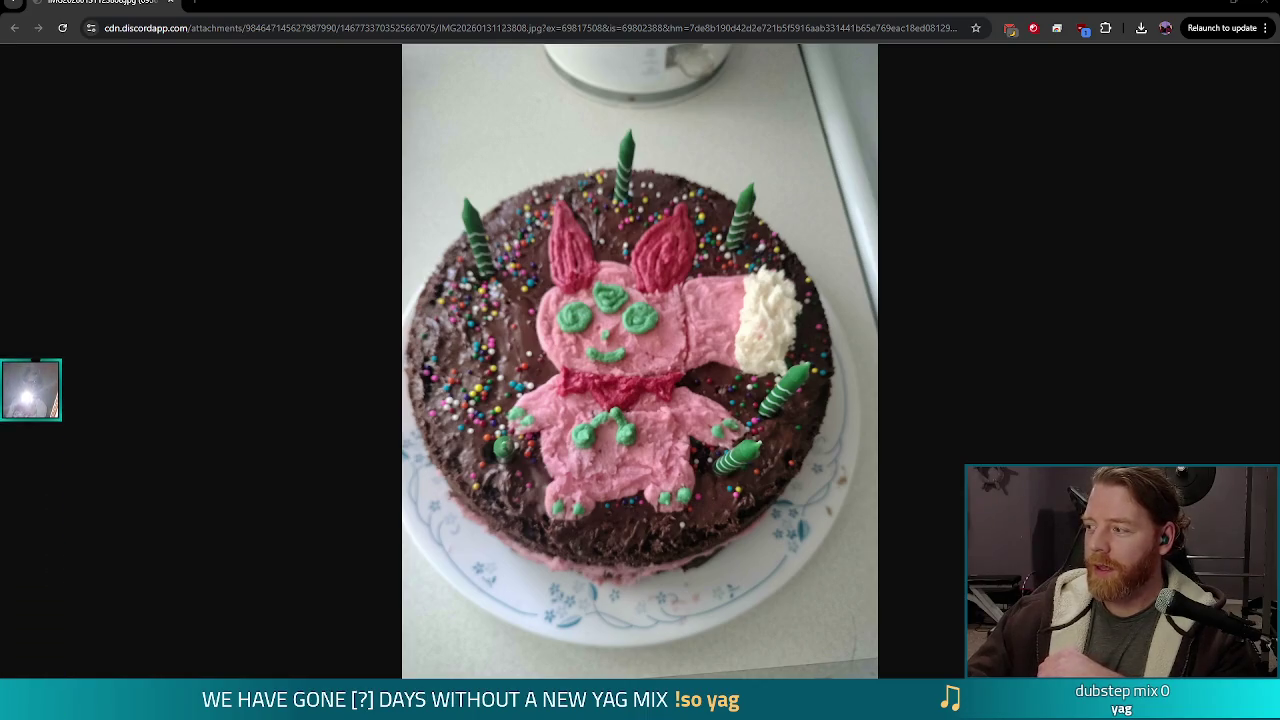
# Open the chibi hyena artwork in a second tab, then return to the cake photo
pyautogui.moveTo(1279, 24); pyautogui.dragTo(311, 24)
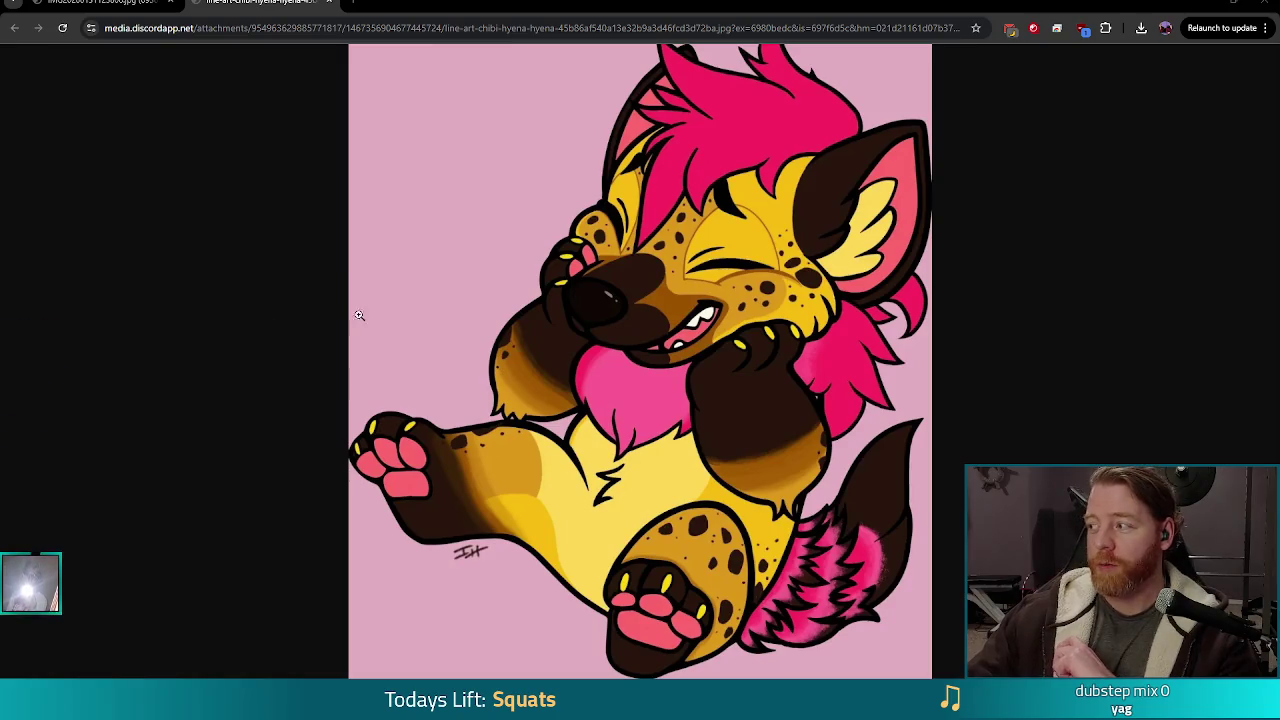
pyautogui.hotkey('ctrl', 'shift', 'Tab')
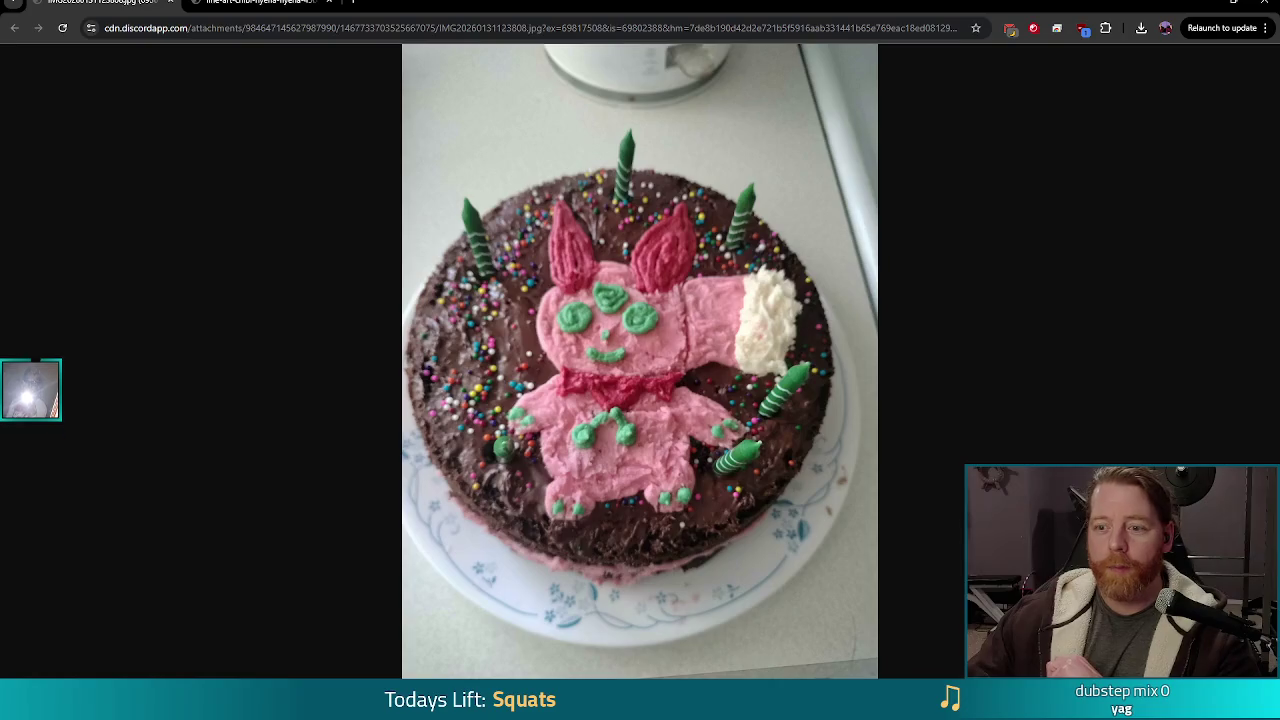
# Flip to the hyena artwork tab and back to the cake photo
pyautogui.hotkey('ctrl', 'Tab')
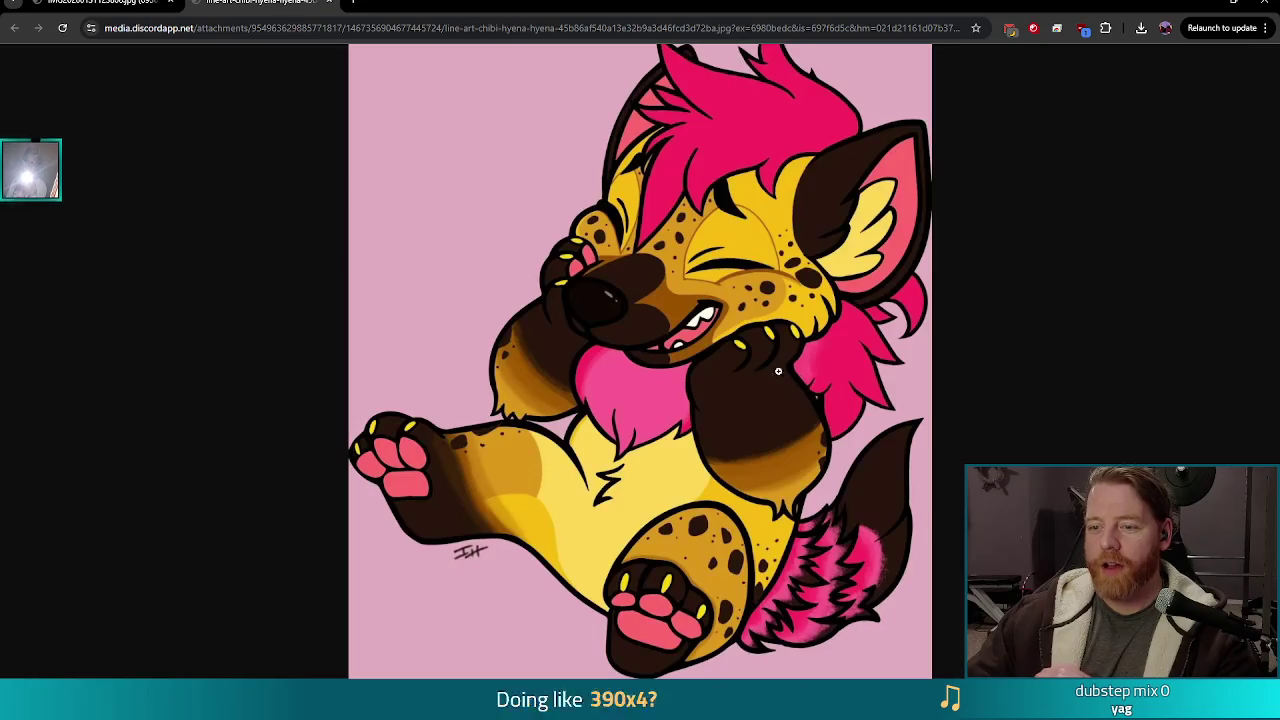
pyautogui.hotkey('ctrl', 'shift', 'Tab')
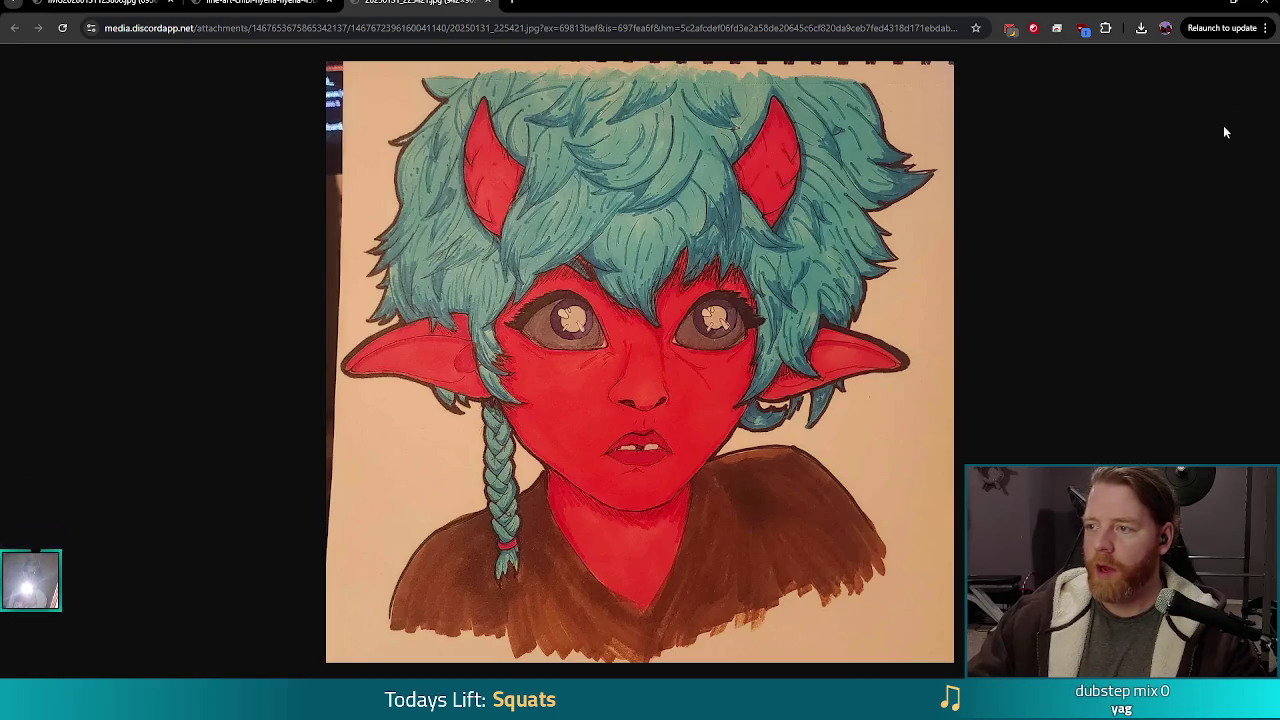
# Close the Chrome window holding the viewer artwork
pyautogui.click(1266, 5)
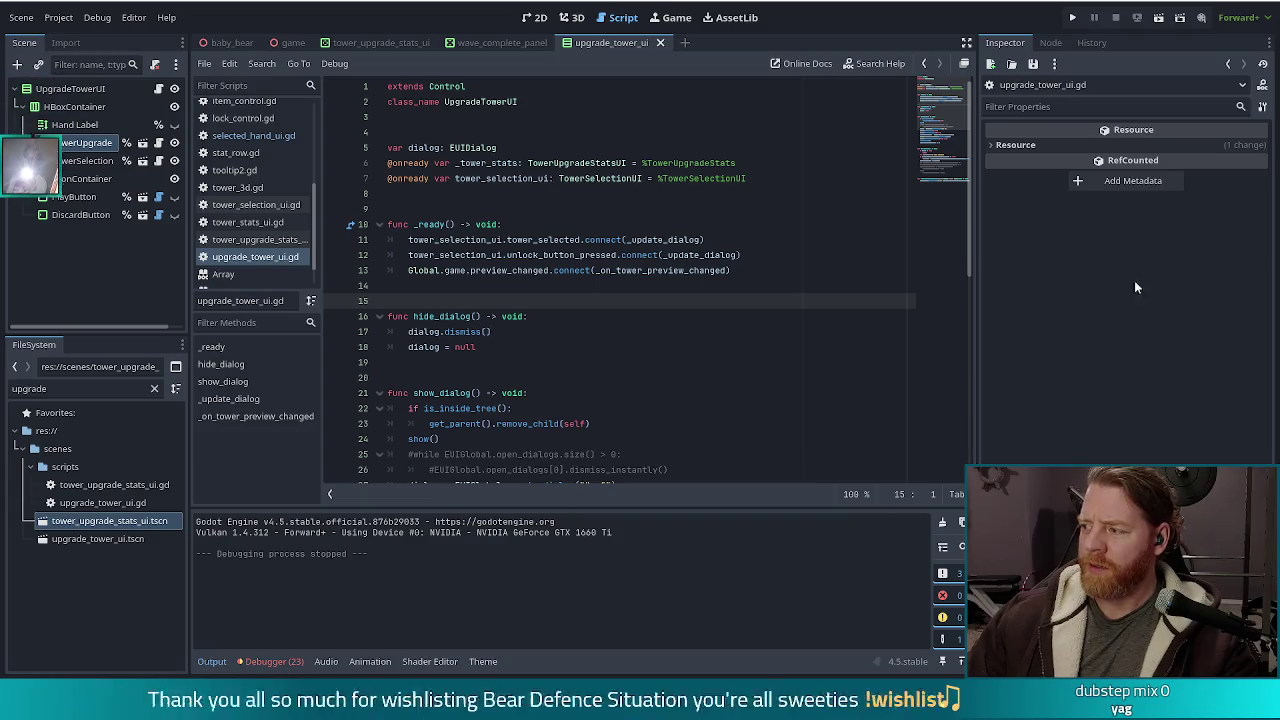
# Move to the blank line ending _ready, then switch to the demo's Steam store page
pyautogui.press('Up')
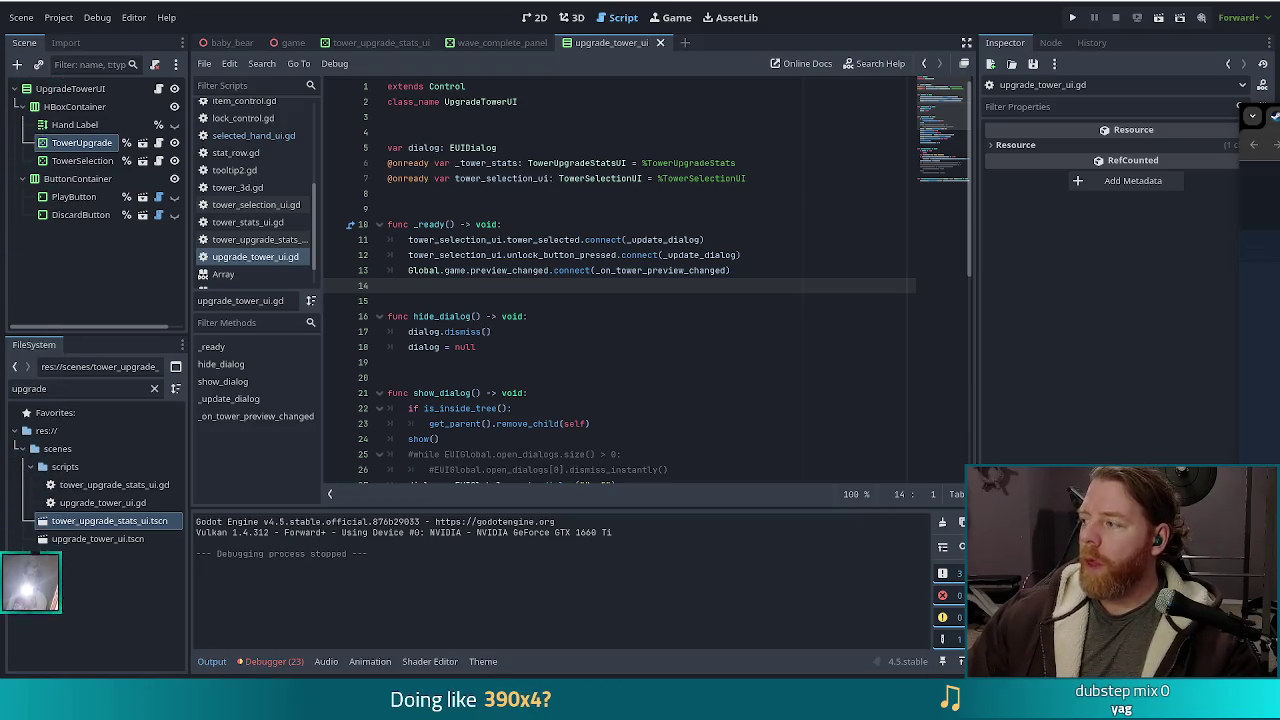
pyautogui.hotkey('alt', 'Tab')
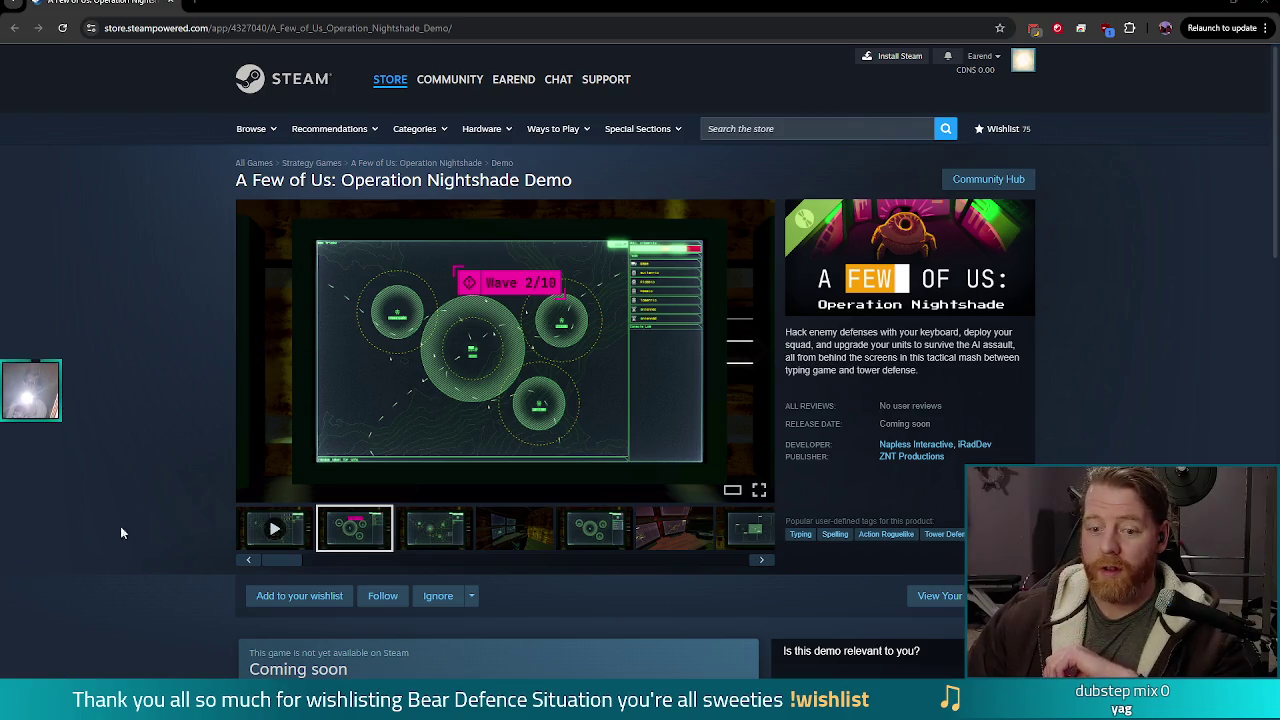
# Enlarge the Wave 2/10 gameplay screenshot and show it full screen
pyautogui.click(272, 527)
pyautogui.click(768, 492)
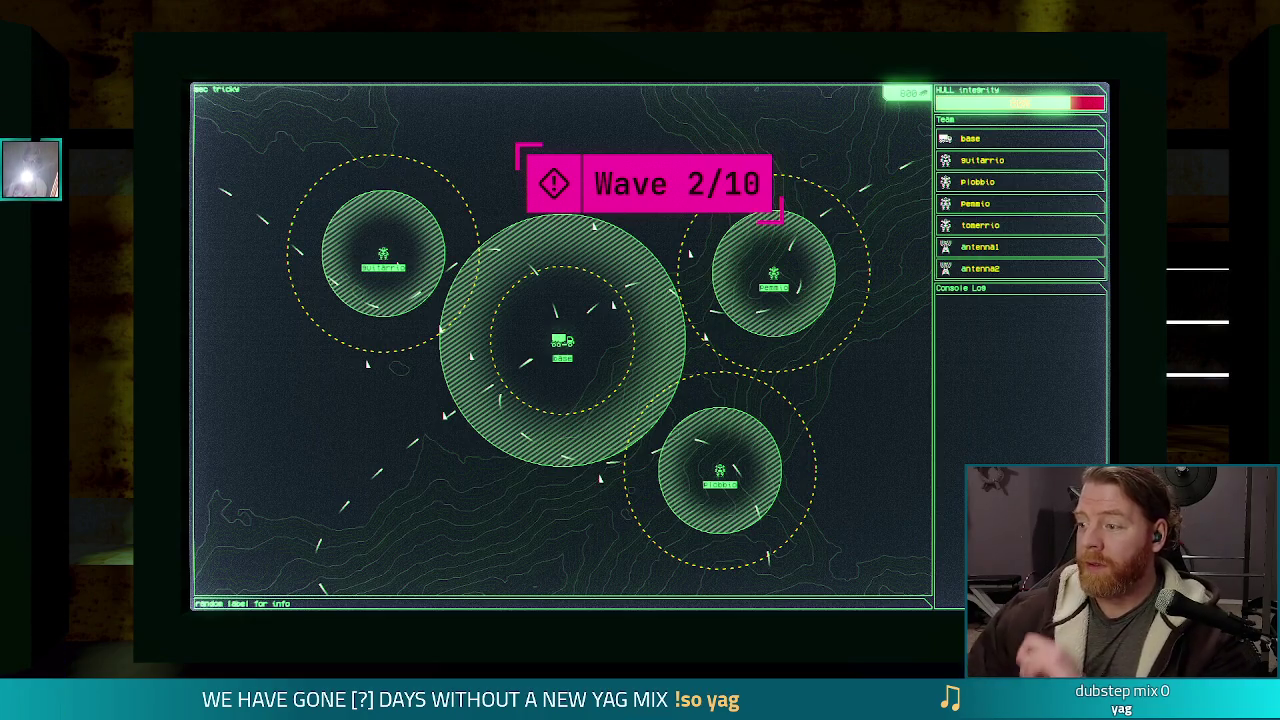
# Exit the full-screen screenshot view back to the demo's store page
pyautogui.moveTo(1056, 438)
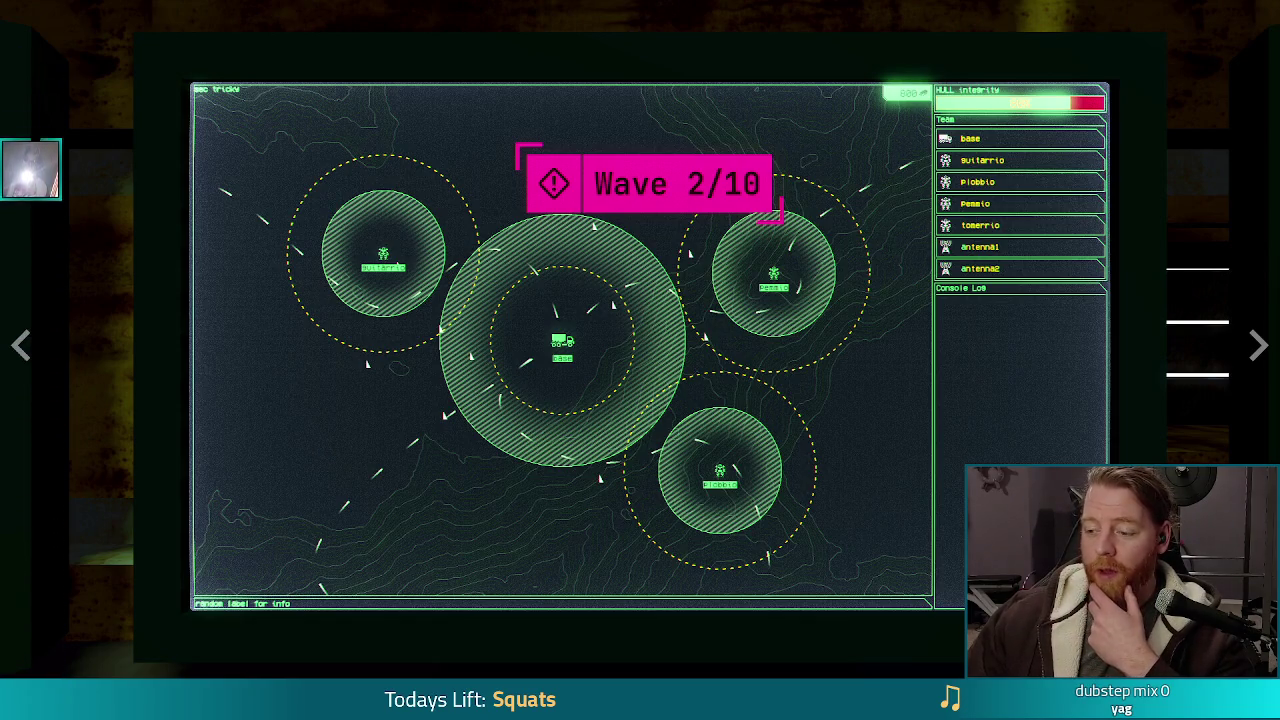
pyautogui.press('Escape')
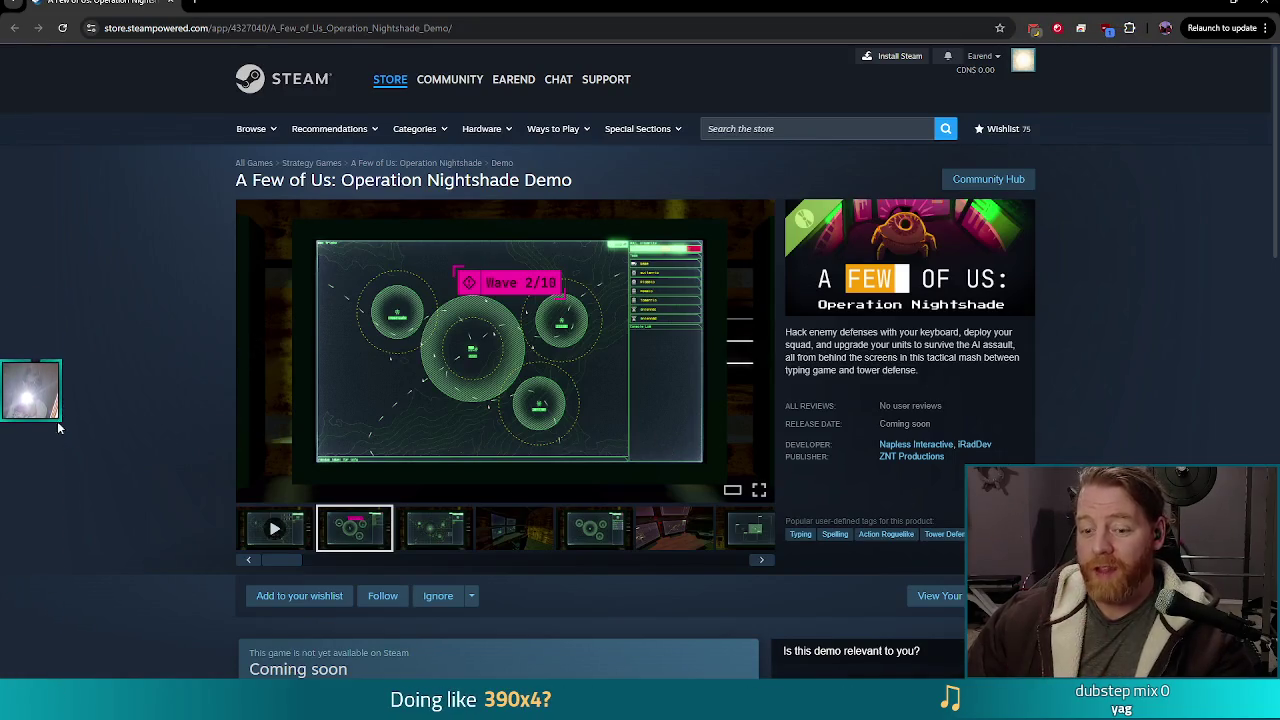
pyautogui.scroll(-3, 60, 424)
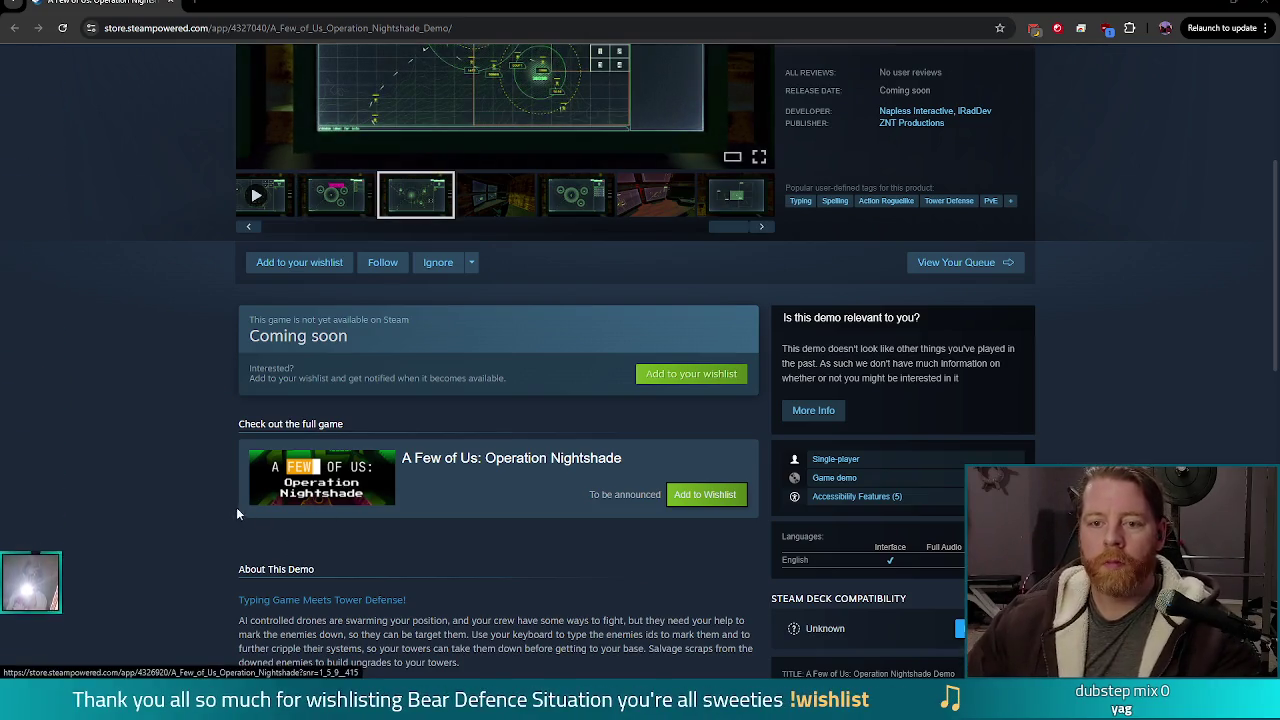
pyautogui.scroll(-3, 194, 514)
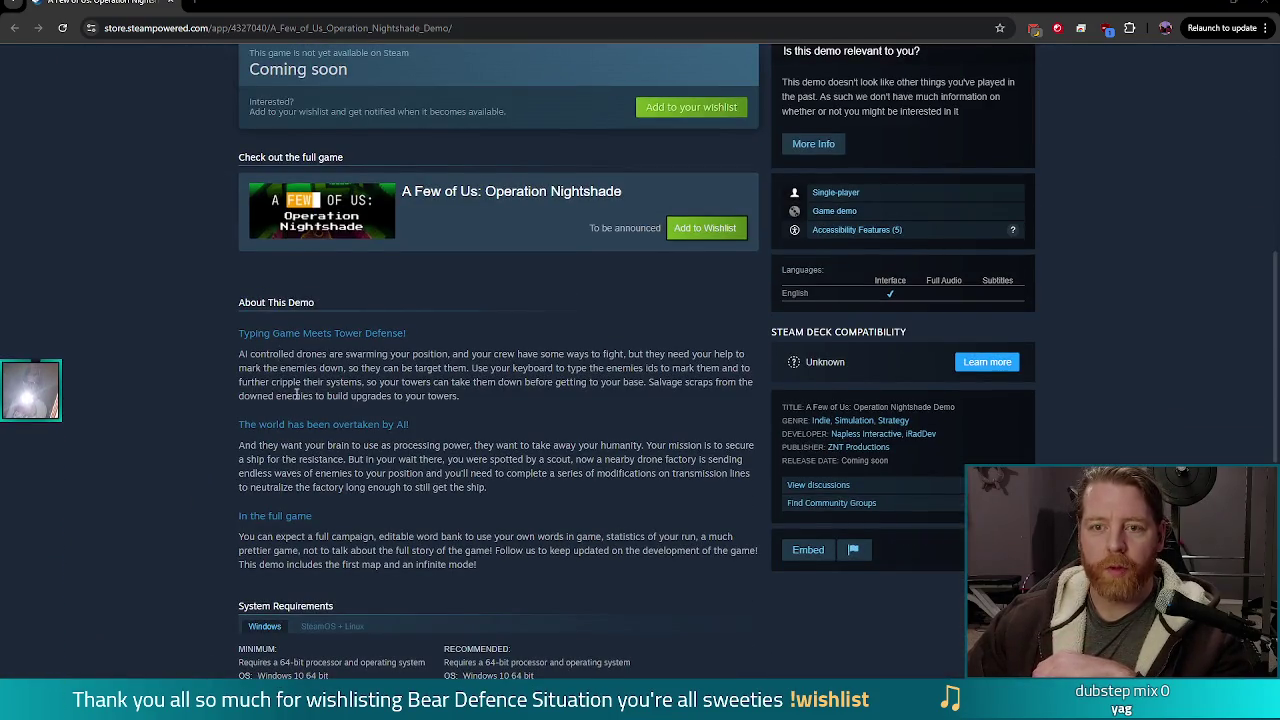
pyautogui.scroll(6, 296, 395)
pyautogui.scroll(-3, 134, 458)
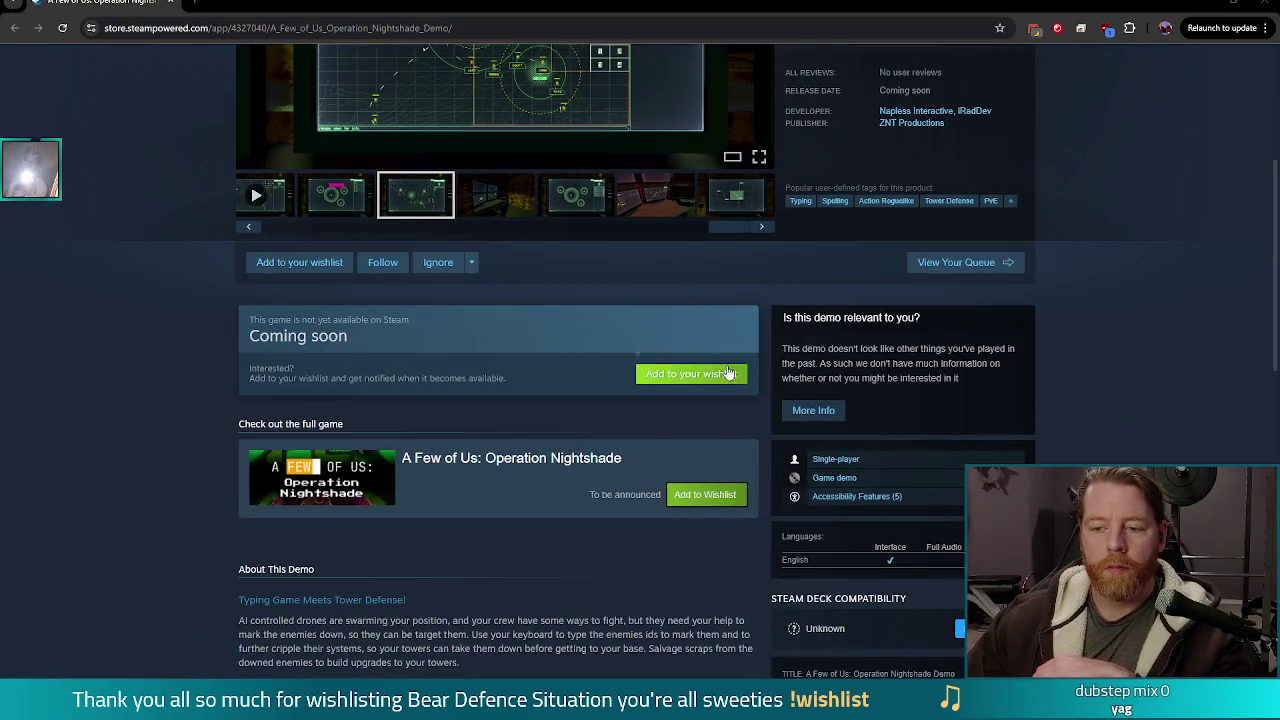
pyautogui.scroll(2, 714, 476)
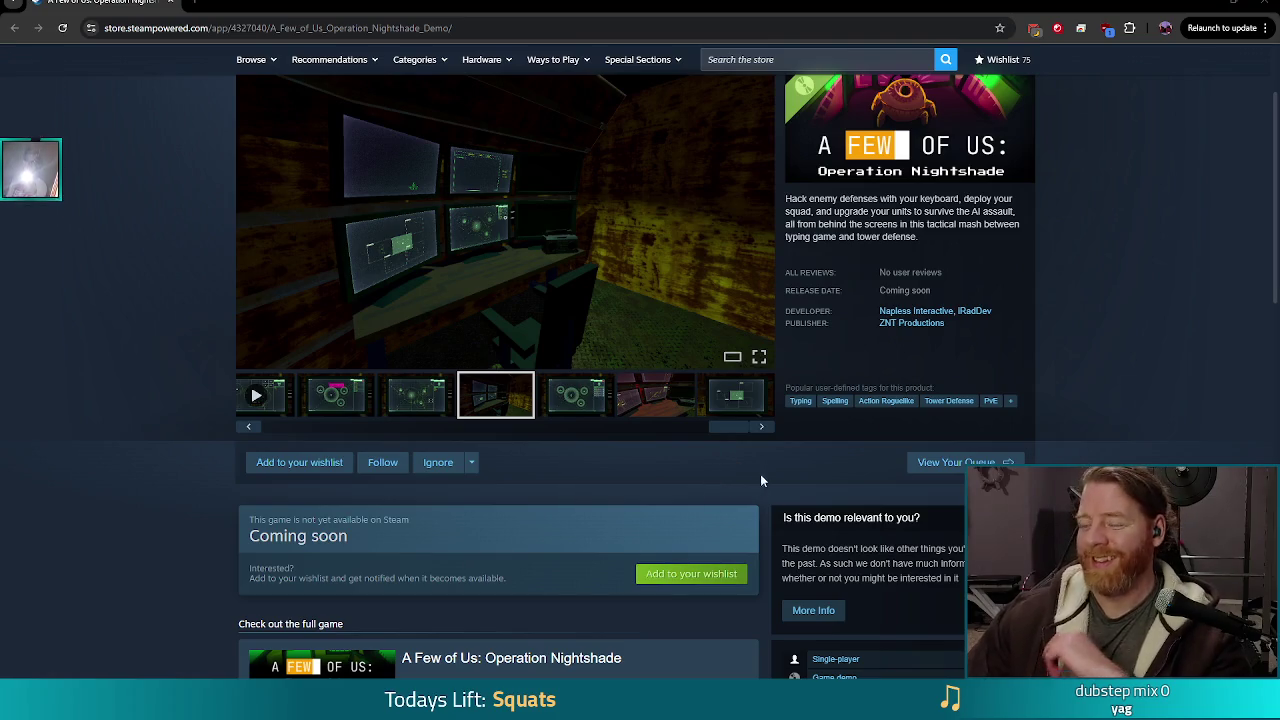
# Add A Few of Us: Operation Nightshade to the wishlist and browse its store page
pyautogui.scroll(-2, 231, 524)
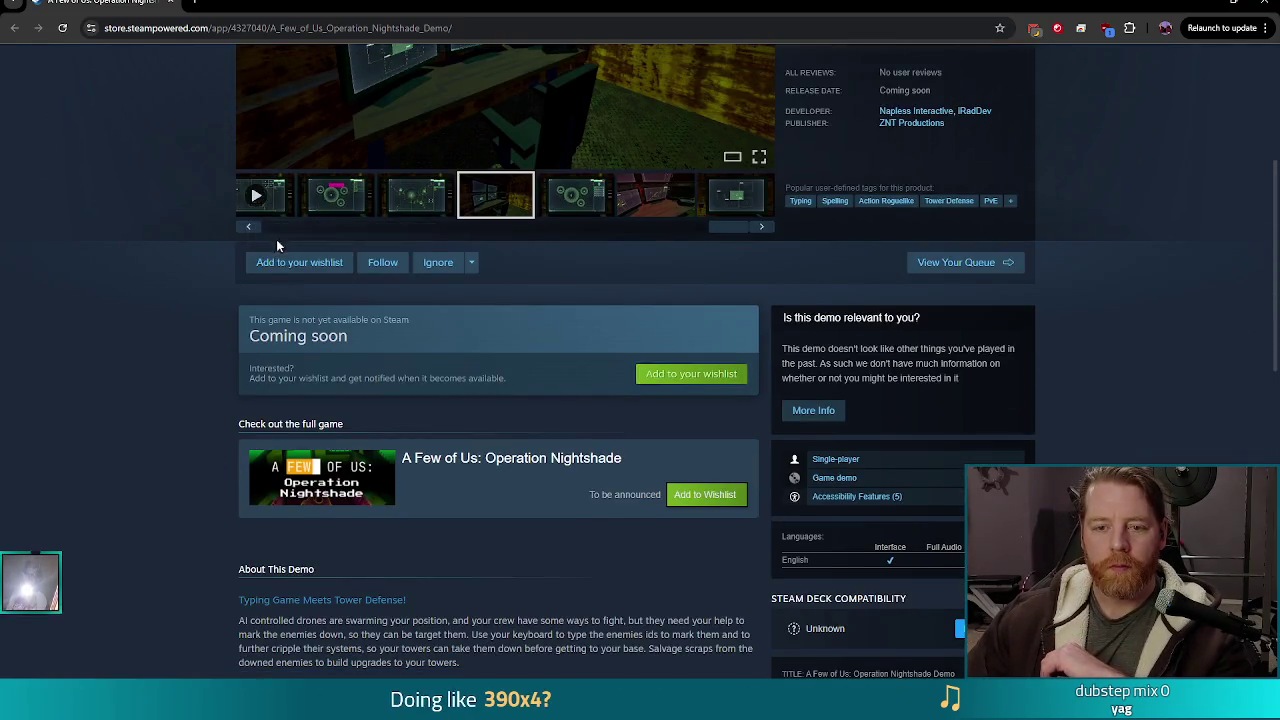
pyautogui.click(295, 262)
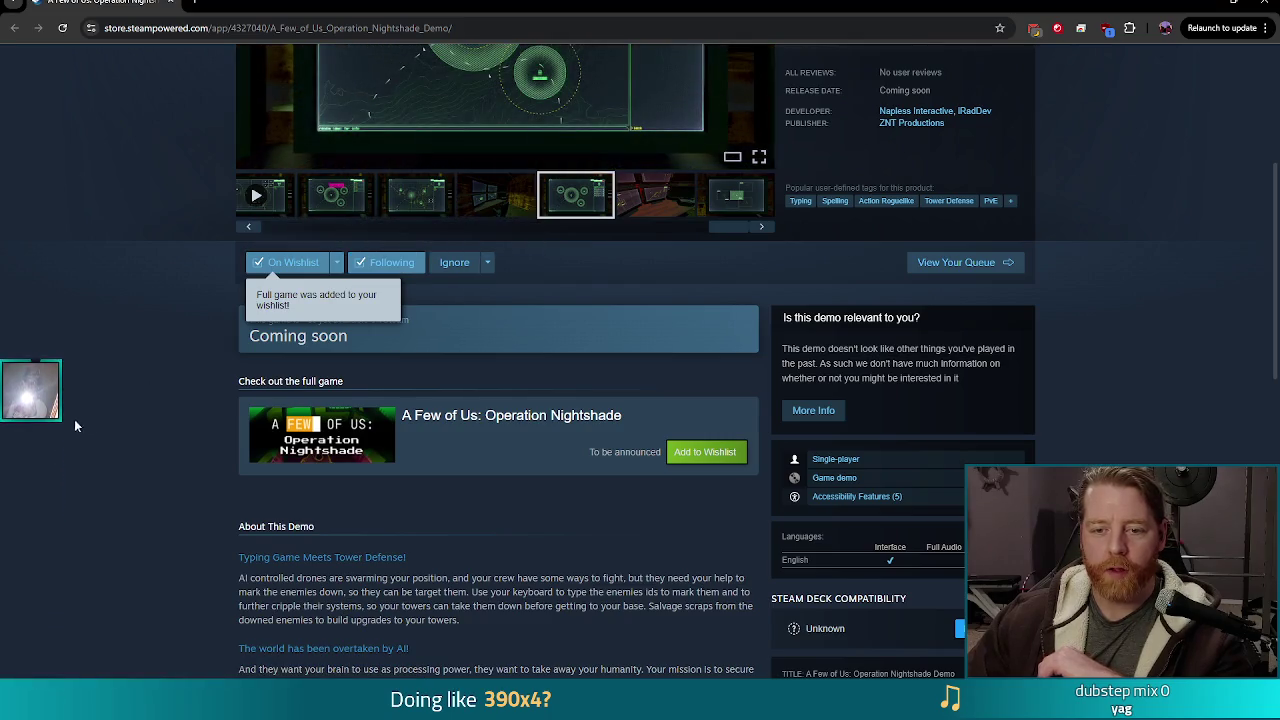
pyautogui.scroll(-1, 103, 399)
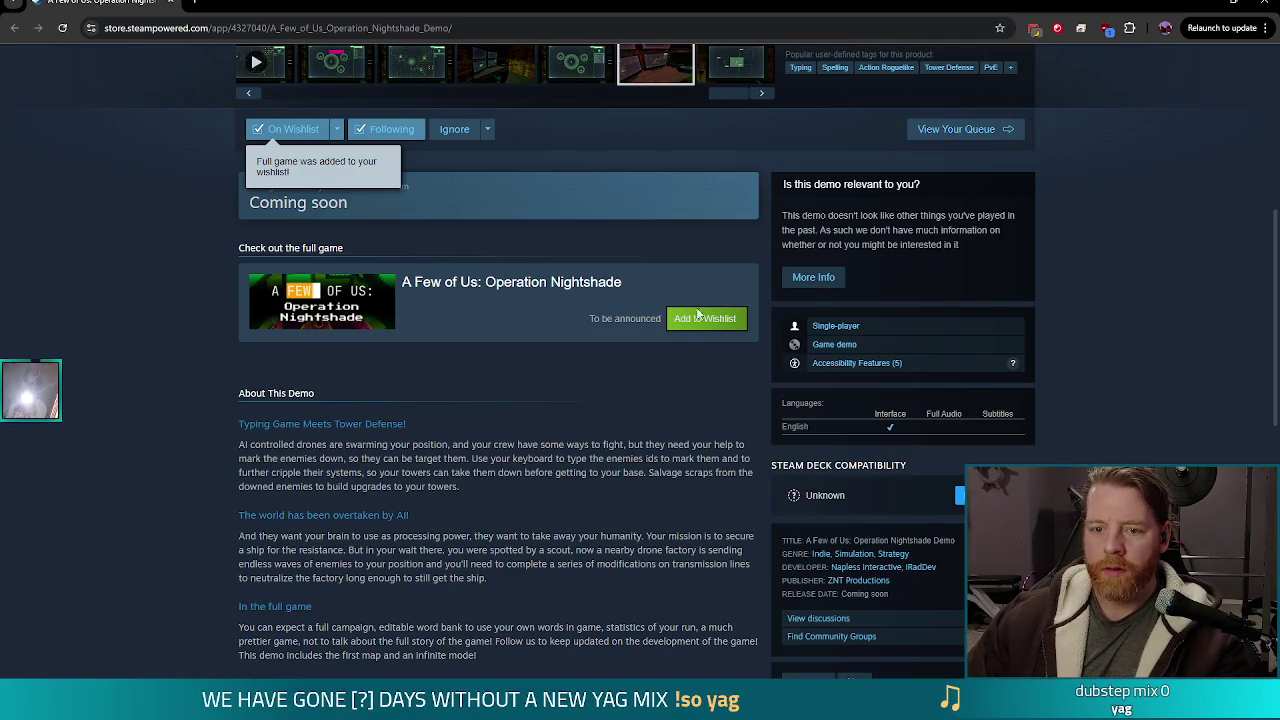
pyautogui.scroll(2, 657, 441)
pyautogui.scroll(-2, 657, 441)
pyautogui.scroll(4, 650, 444)
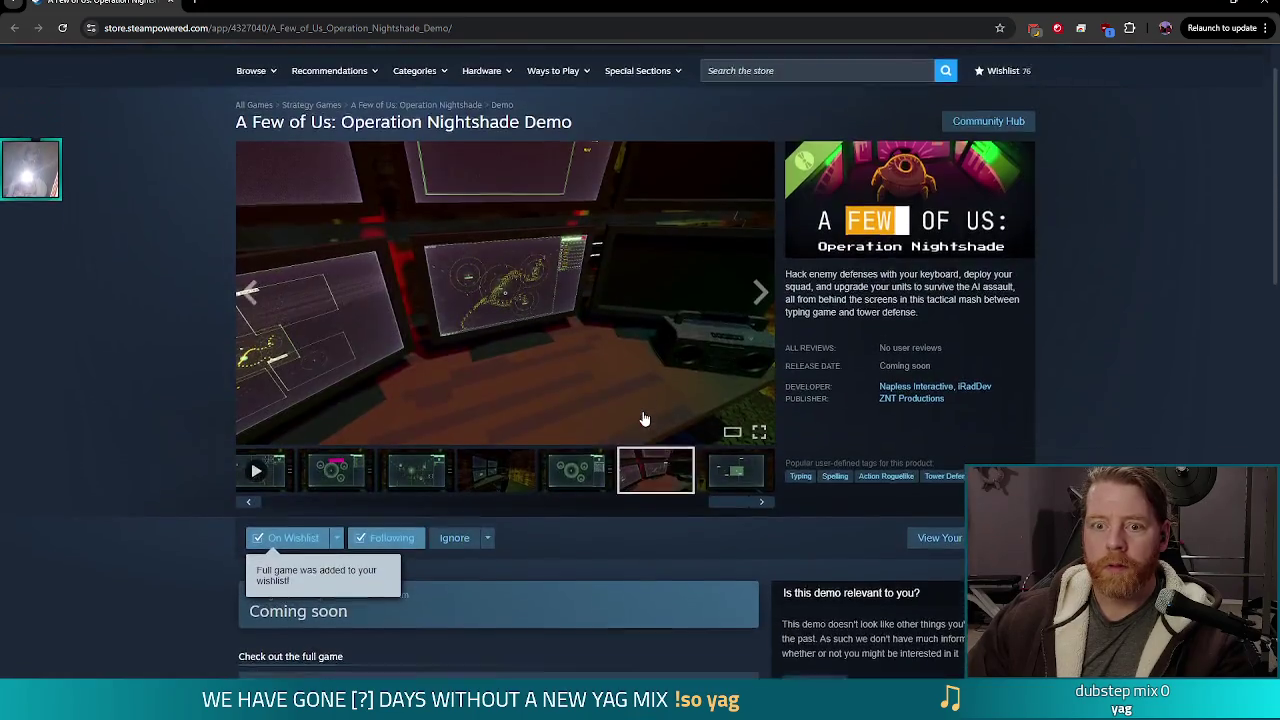
pyautogui.scroll(-4, 589, 378)
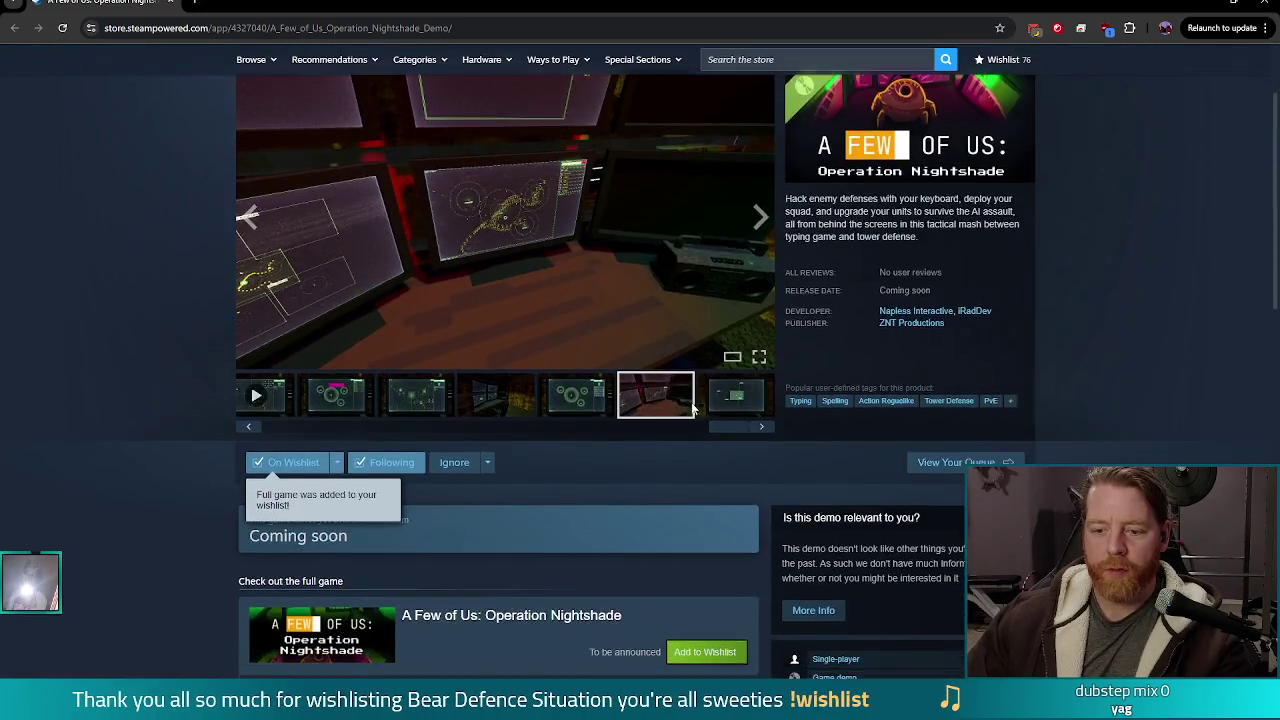
pyautogui.scroll(-2, 589, 378)
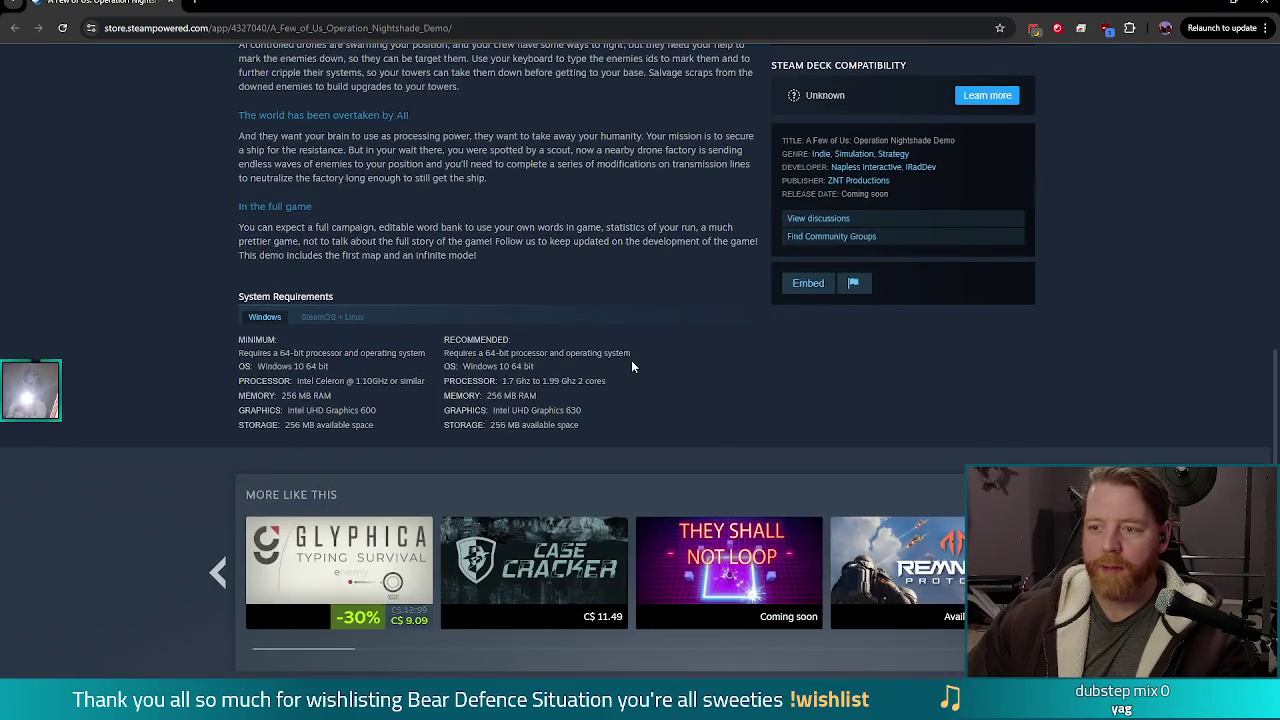
pyautogui.scroll(8, 595, 367)
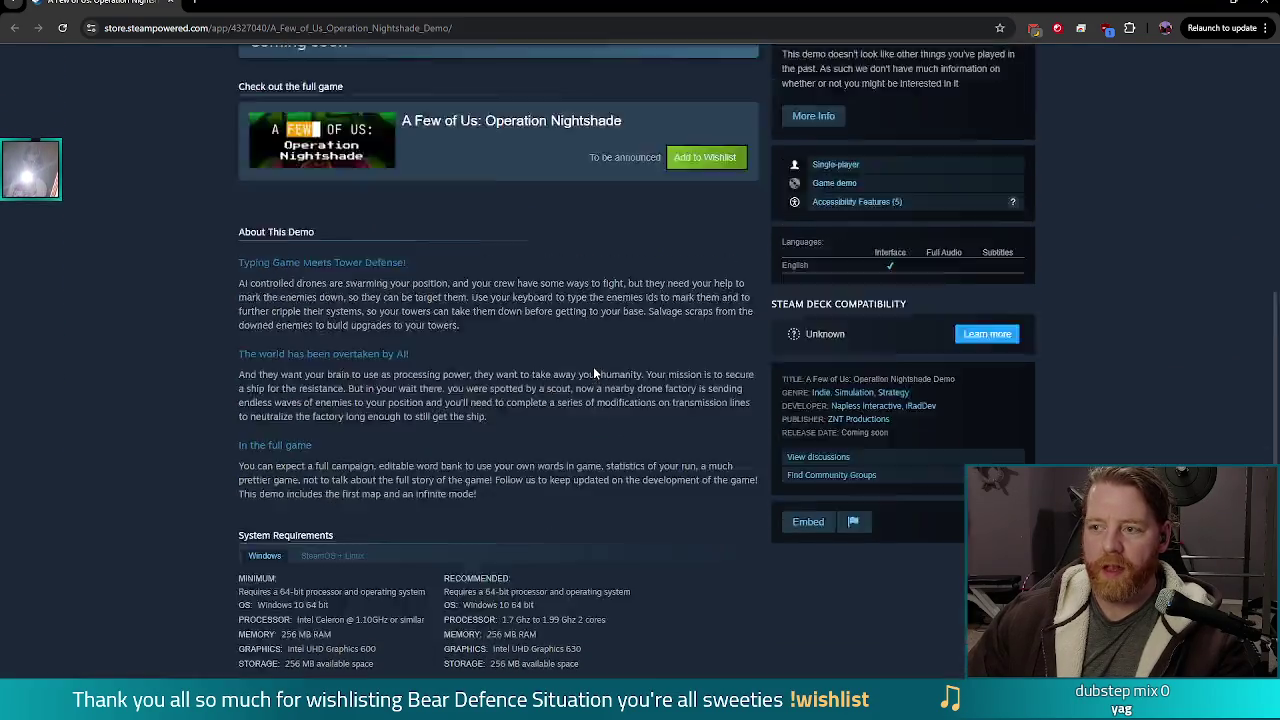
# Search the Steam store for 'operation nightshade' and open the demo's store page
pyautogui.hotkey('alt', 'Tab')
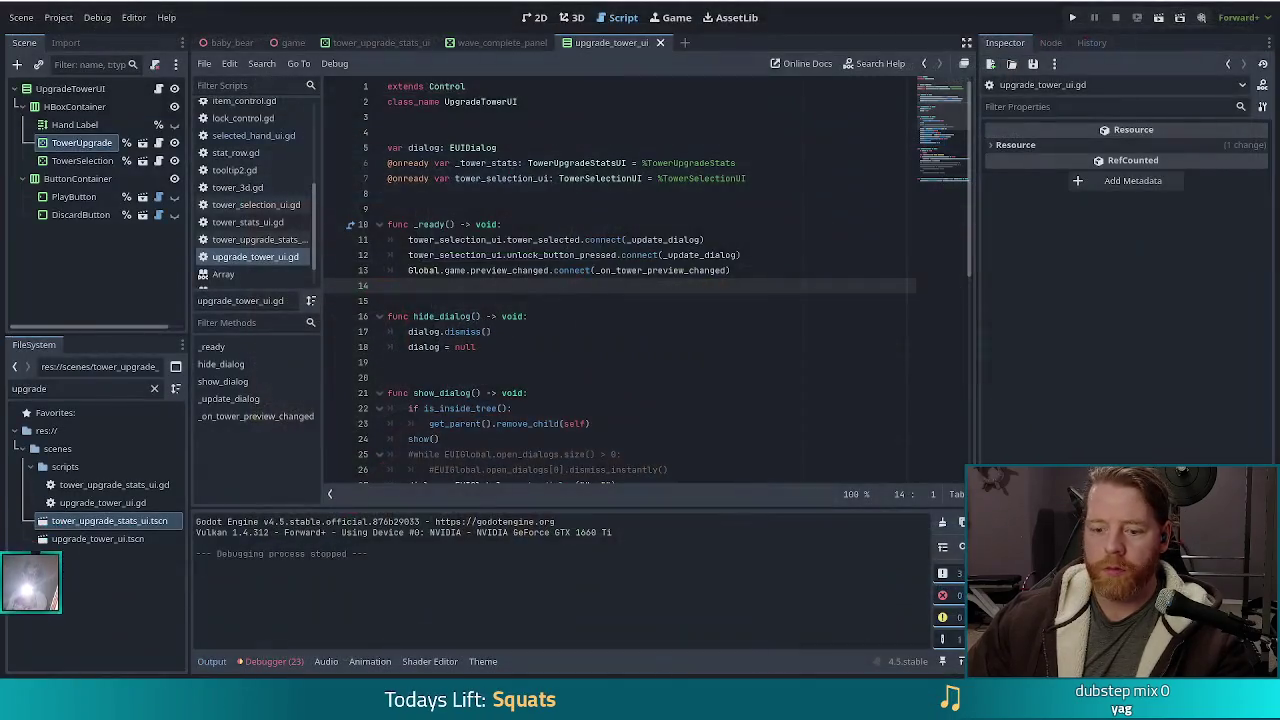
pyautogui.hotkey('alt', 'Tab')
pyautogui.click(800, 62)
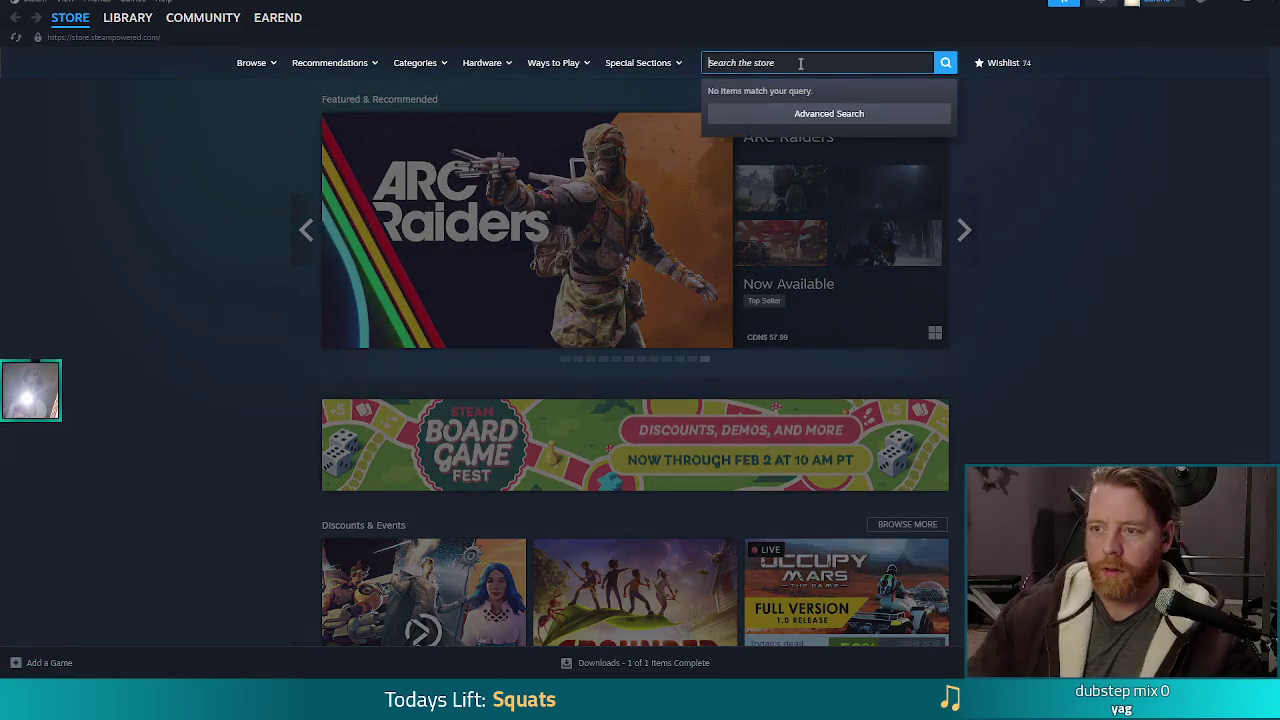
pyautogui.write('ration ni')
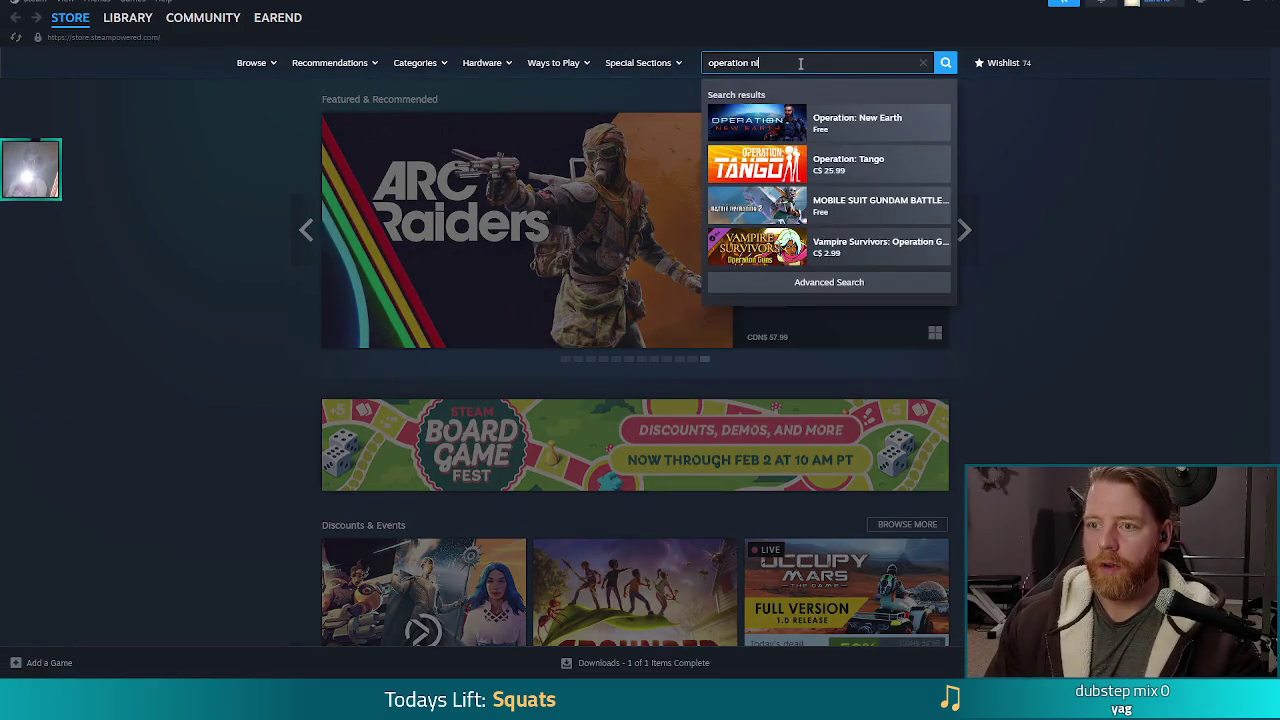
pyautogui.write('ghtshade')
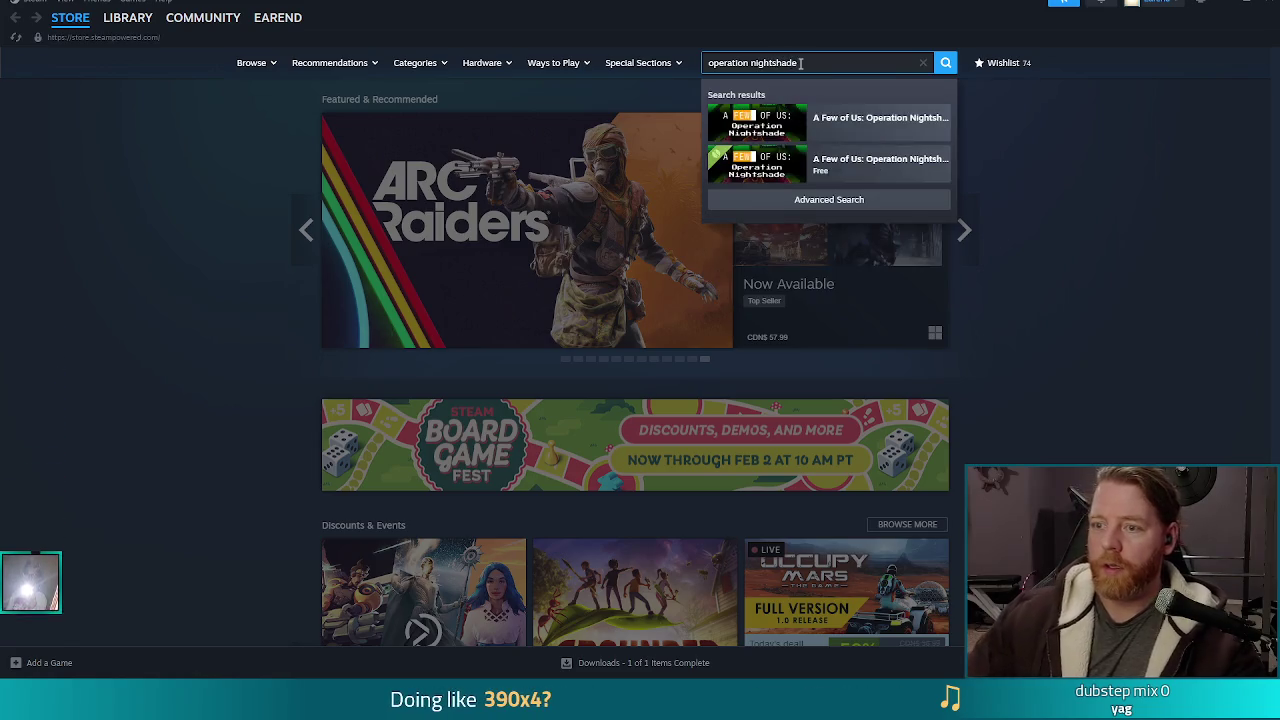
pyautogui.click(820, 162)
# Scroll through the Operation Nightshade Demo's description and system requirements, then back to the top
pyautogui.scroll(-6, 133, 448)
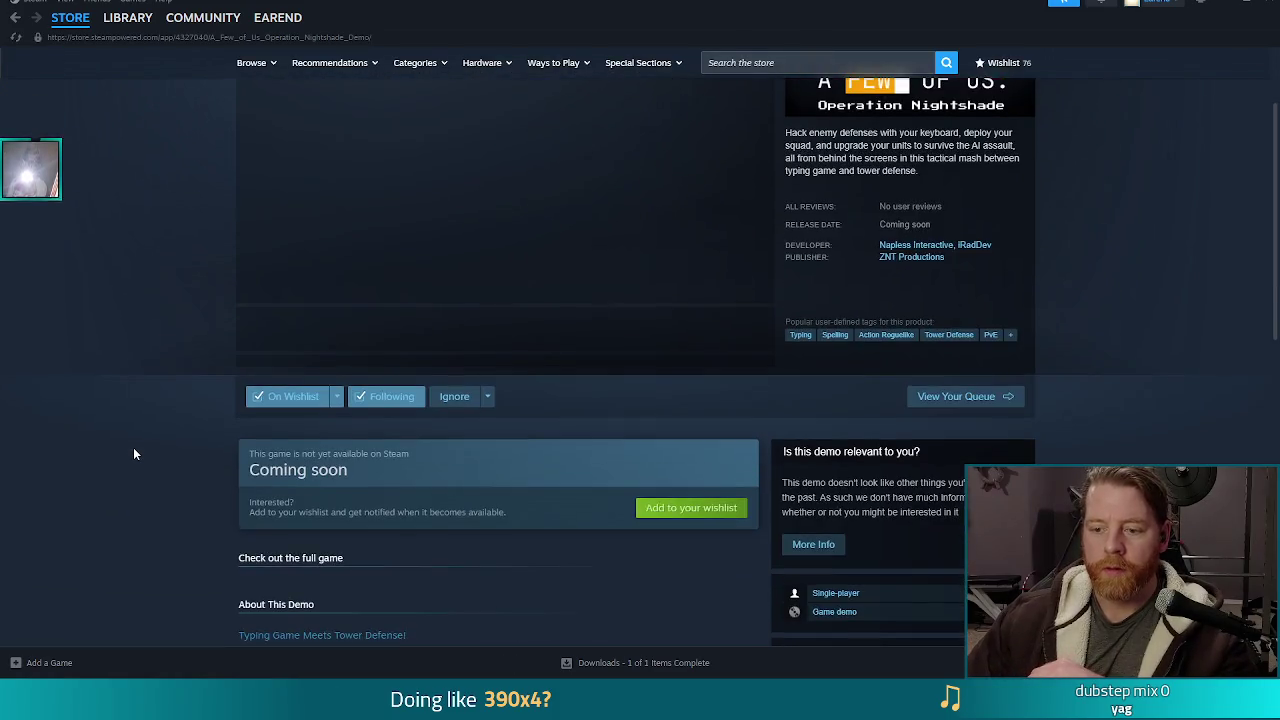
pyautogui.scroll(2, 135, 454)
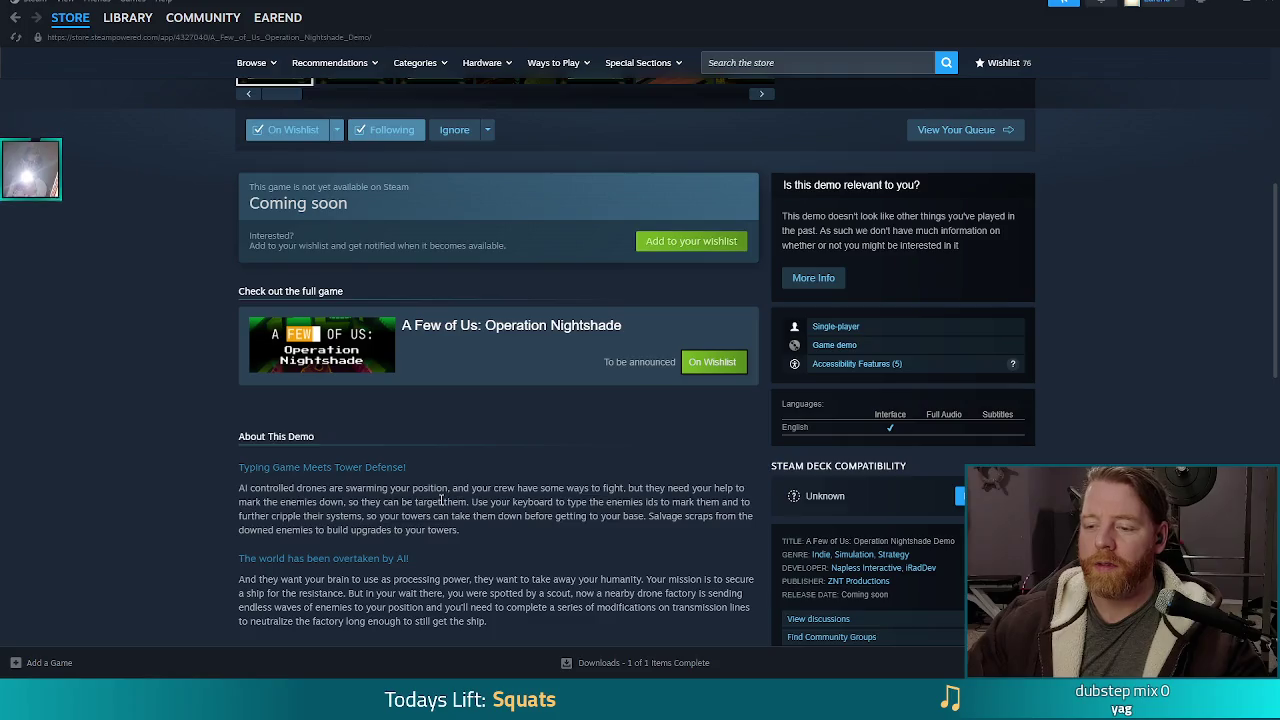
pyautogui.scroll(-3, 440, 500)
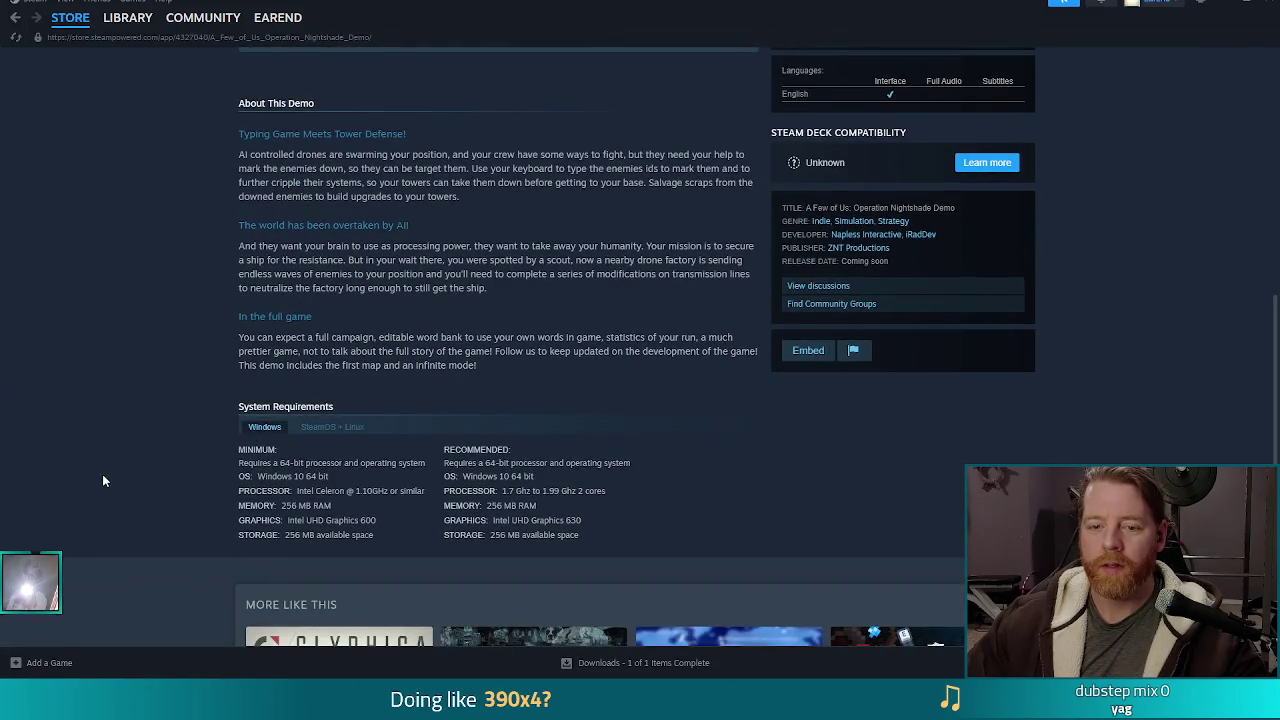
pyautogui.scroll(-2, 106, 474)
pyautogui.scroll(5, 198, 534)
pyautogui.scroll(4, 194, 538)
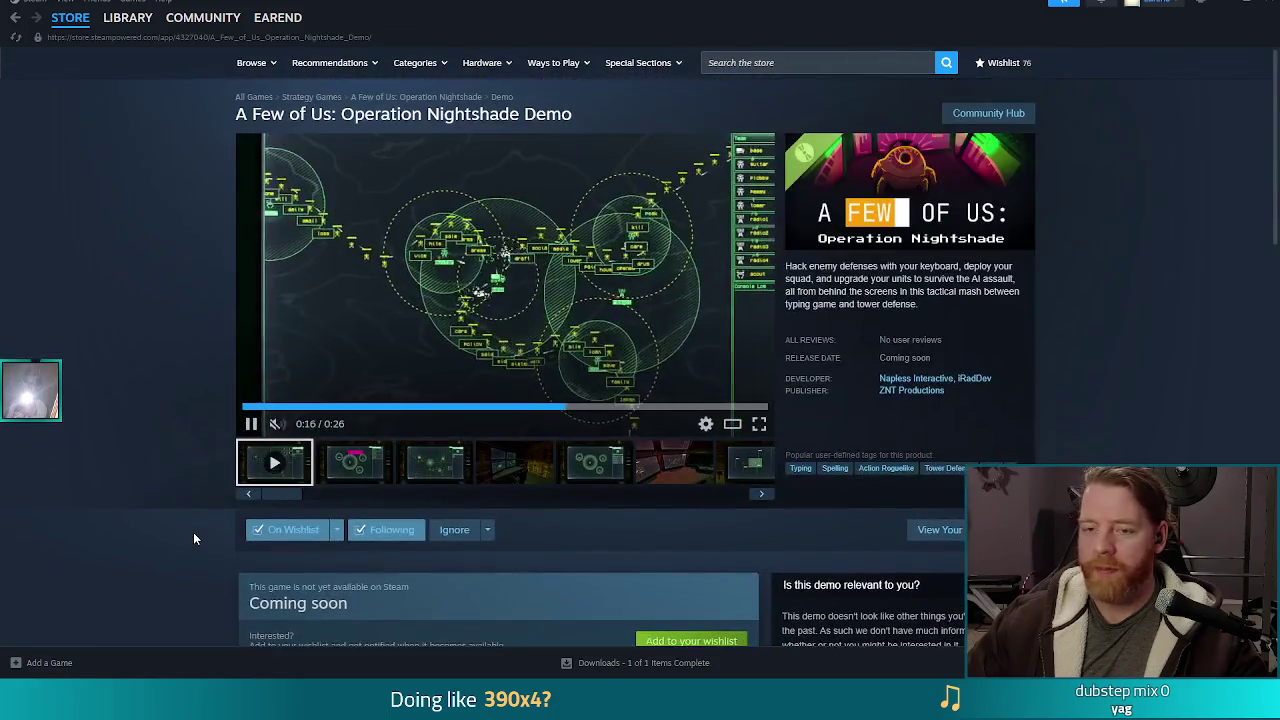
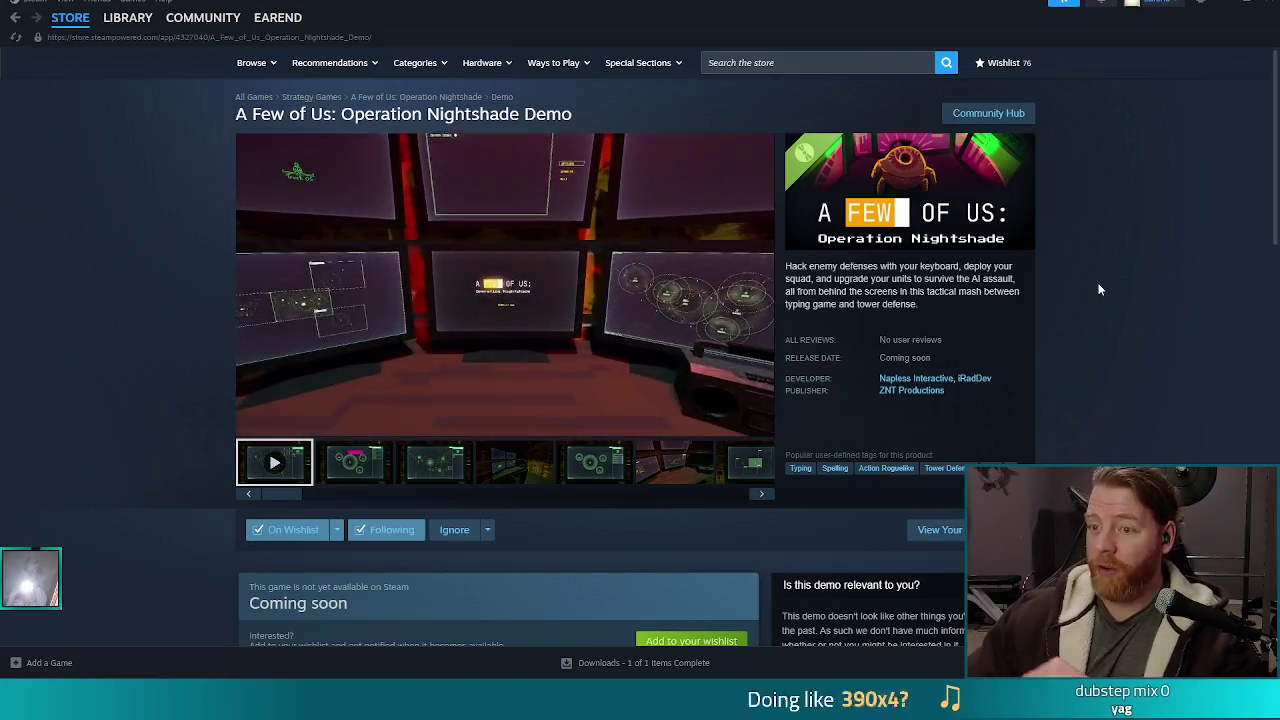
# Switch from the Steam store page back to the Godot editor showing upgrade_tower_ui.gd
pyautogui.hotkey('alt', 'Tab')
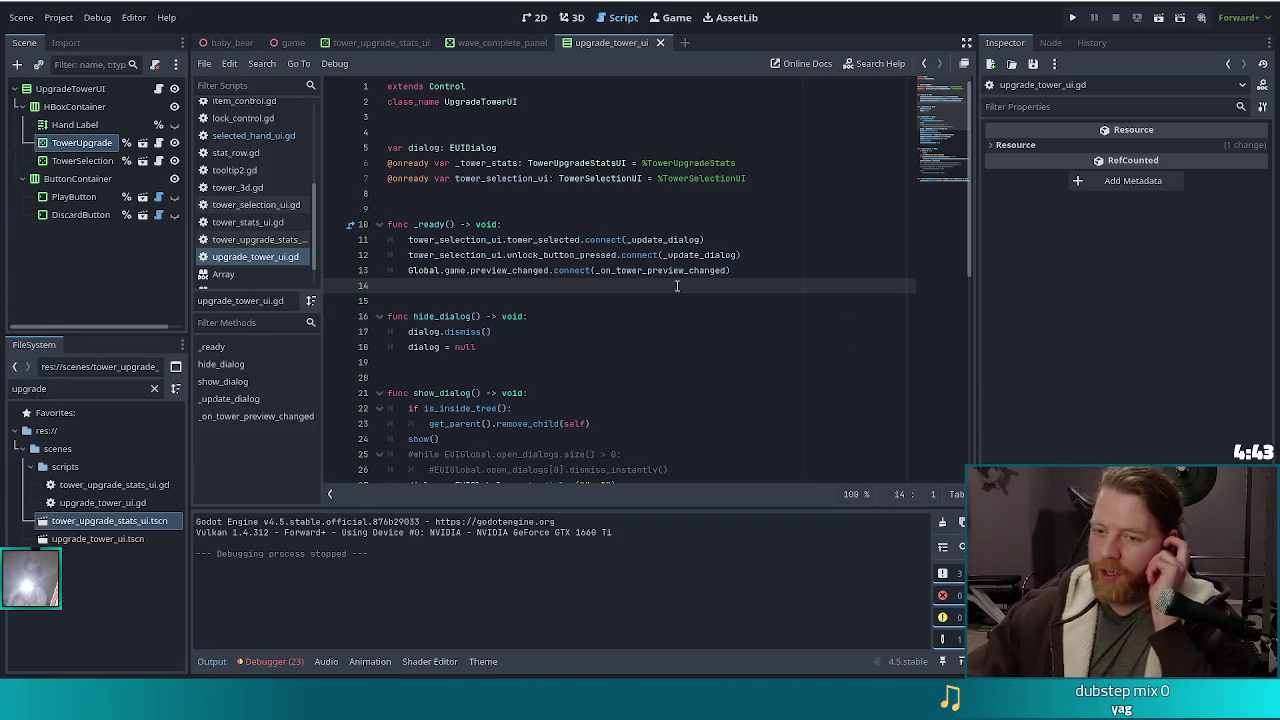
# Review the tower_selected, unlock_button_pressed and preview_changed connections on lines 11-13 of upgrade_tower_ui.gd
pyautogui.click(607, 255)
pyautogui.moveTo(614, 270)
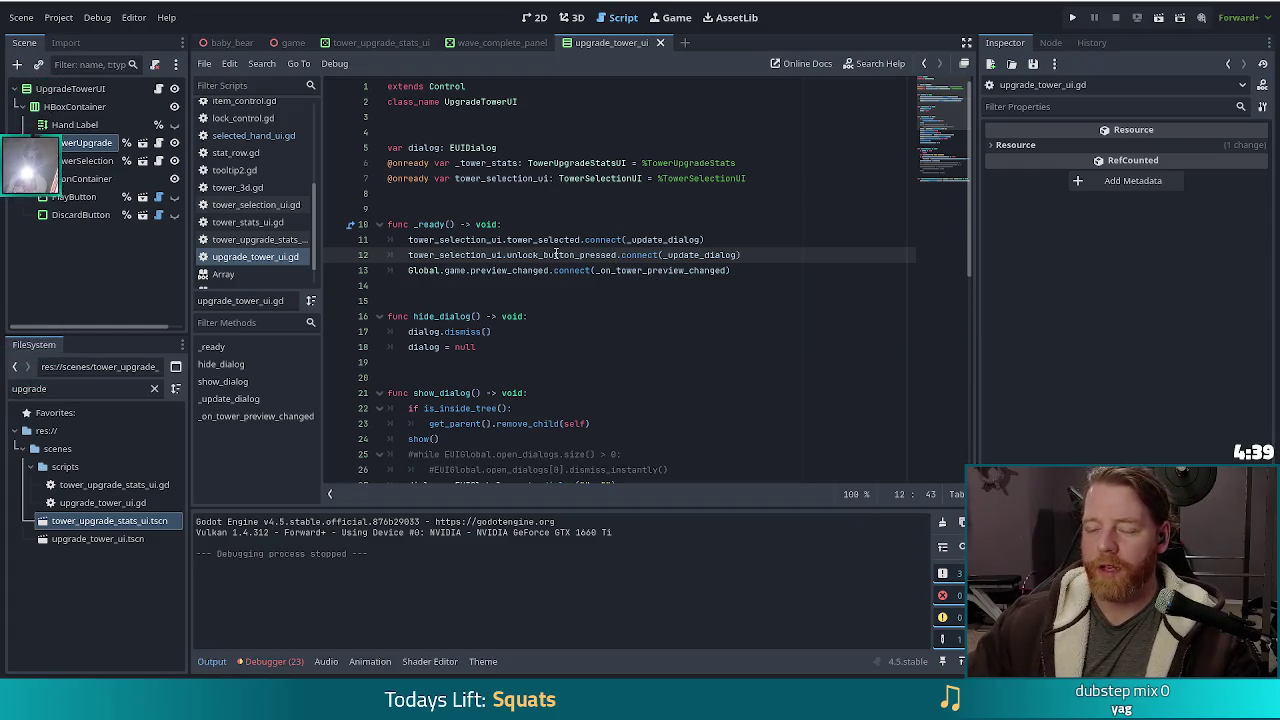
pyautogui.click(688, 240)
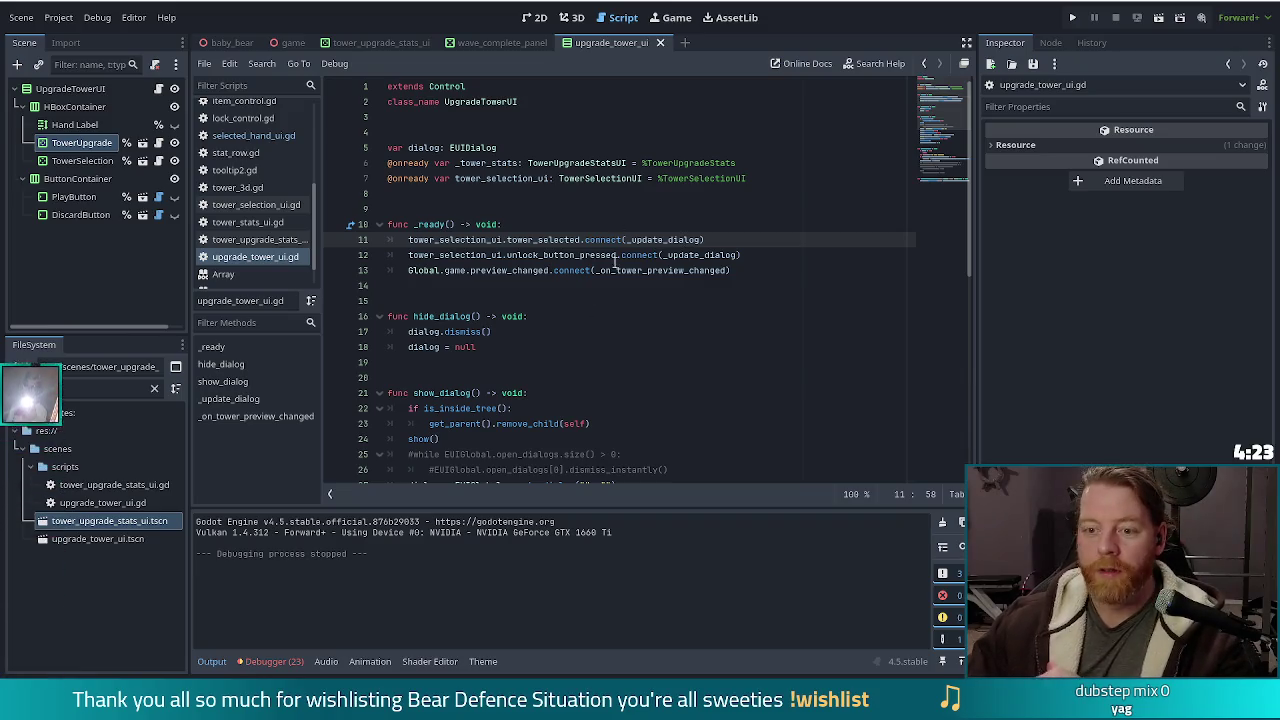
pyautogui.click(570, 270)
pyautogui.scroll(-2, 643, 310)
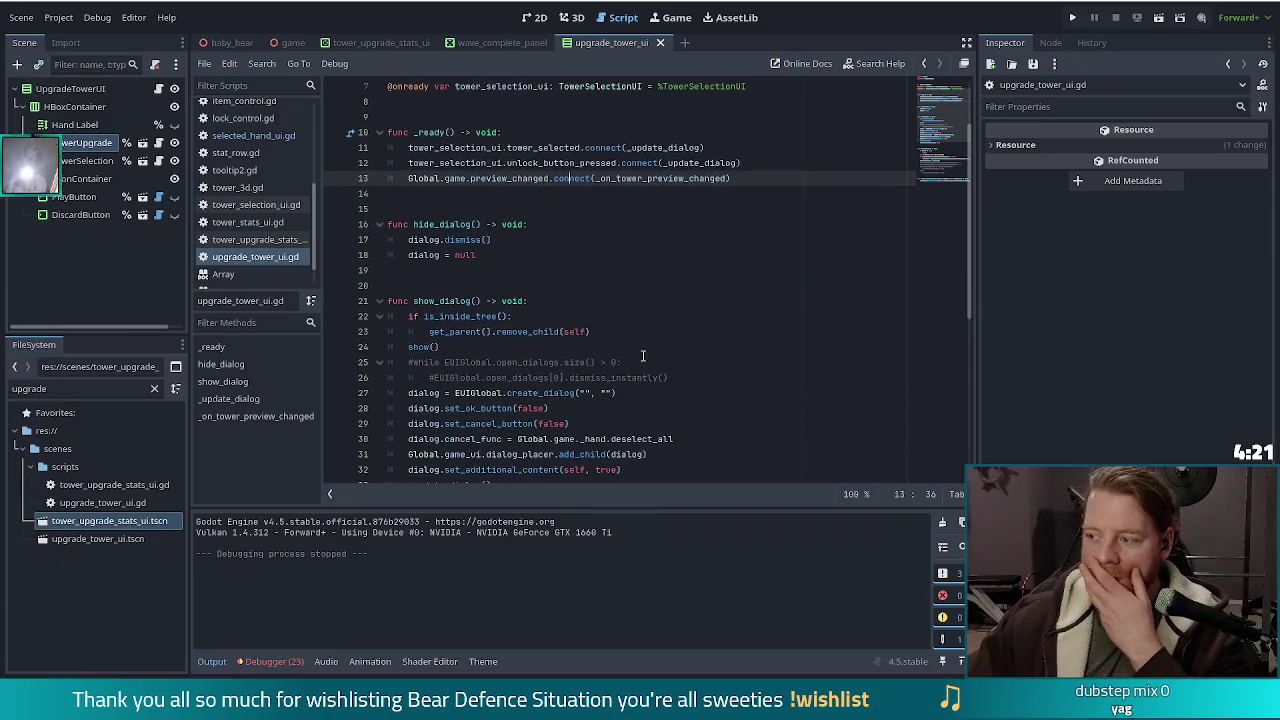
# Look through hide_dialog and _update_dialog, then switch to the tower_upgrade_stats_ui.gd script
pyautogui.click(530, 257)
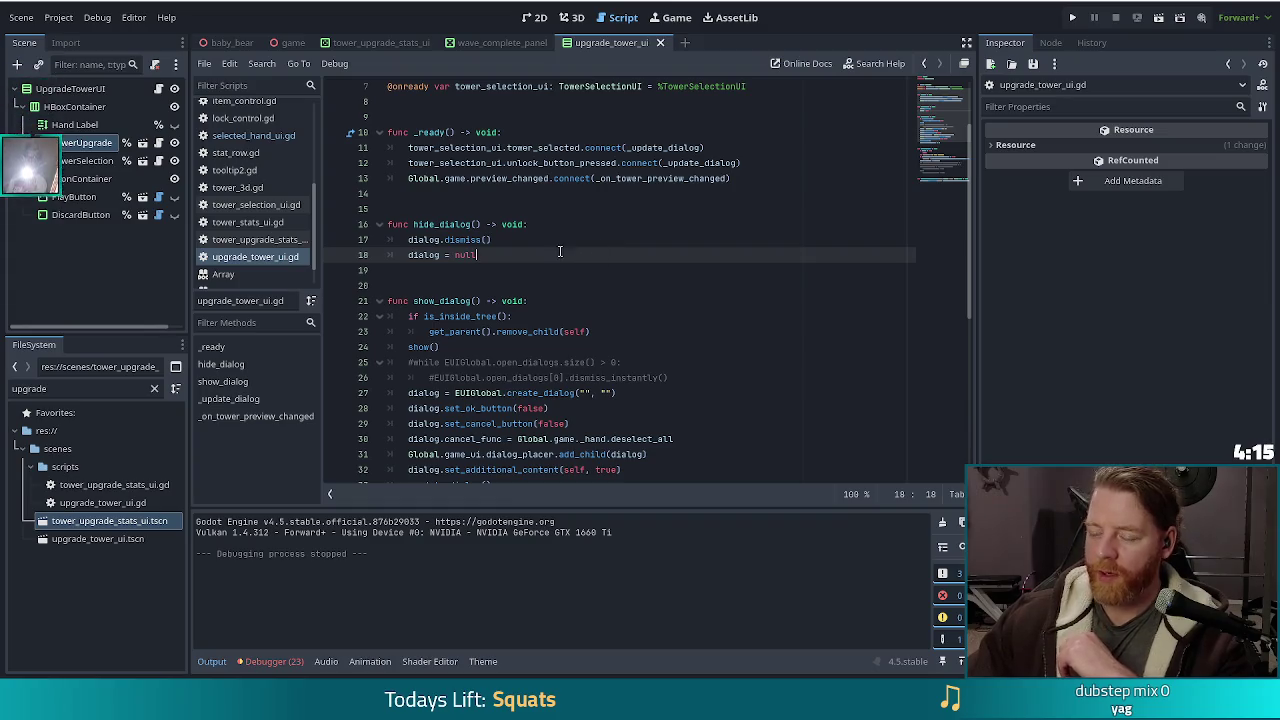
pyautogui.click(604, 286)
pyautogui.scroll(-3, 596, 278)
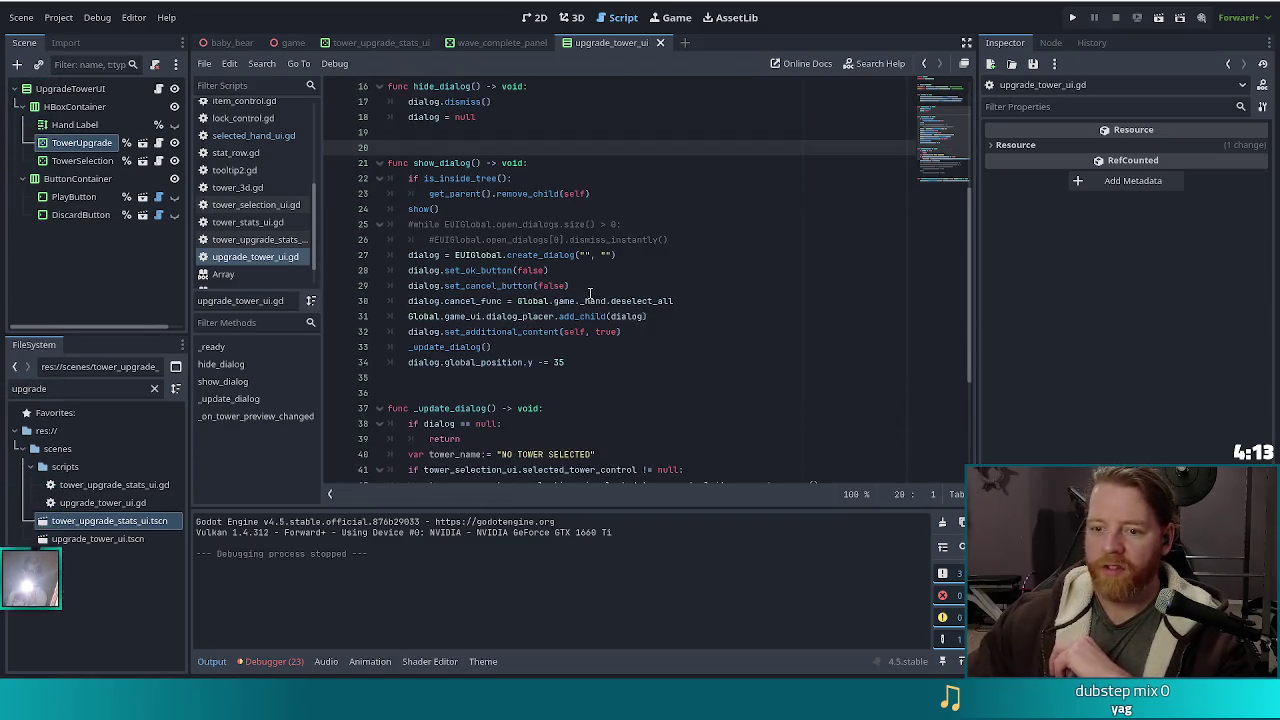
pyautogui.scroll(-5, 591, 273)
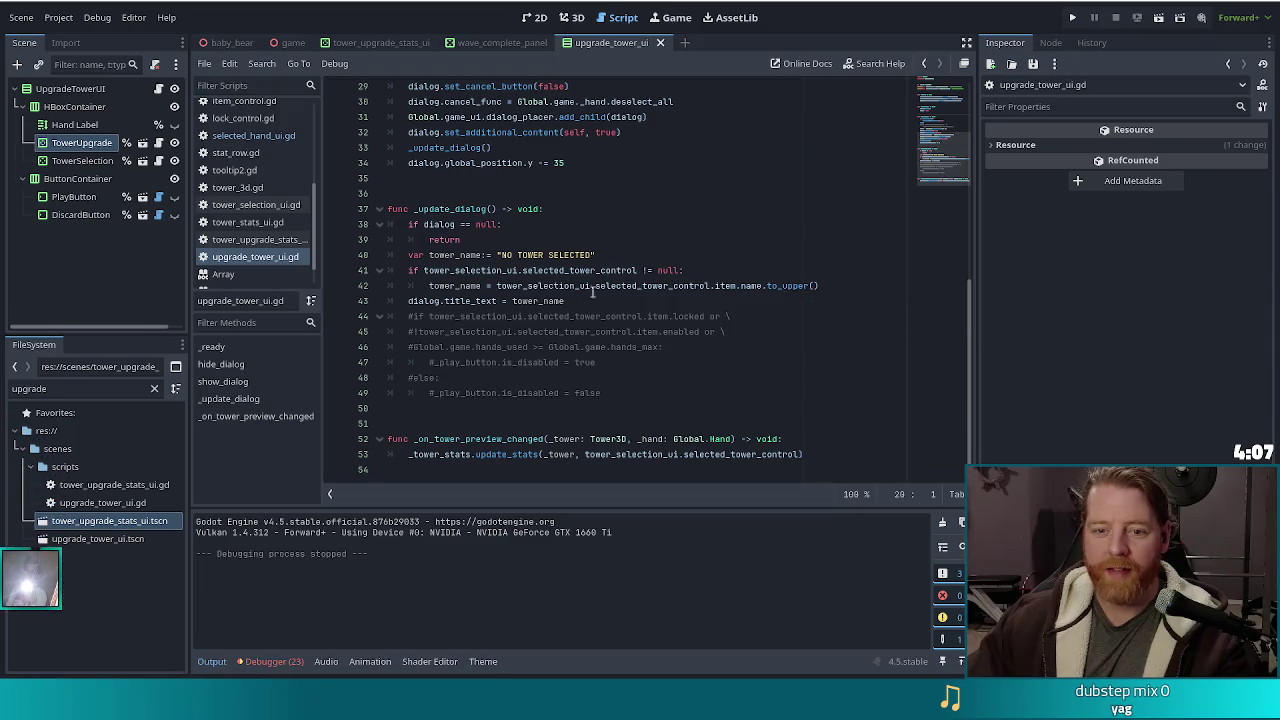
pyautogui.click(230, 399)
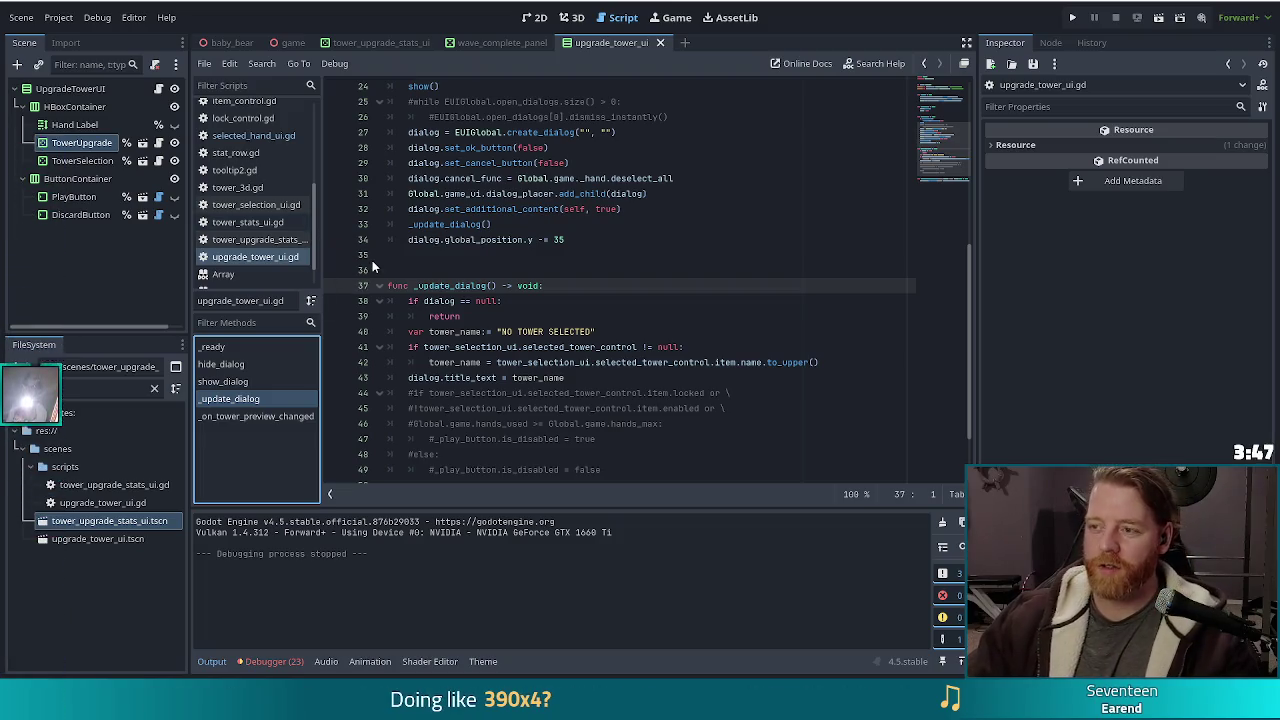
pyautogui.click(250, 239)
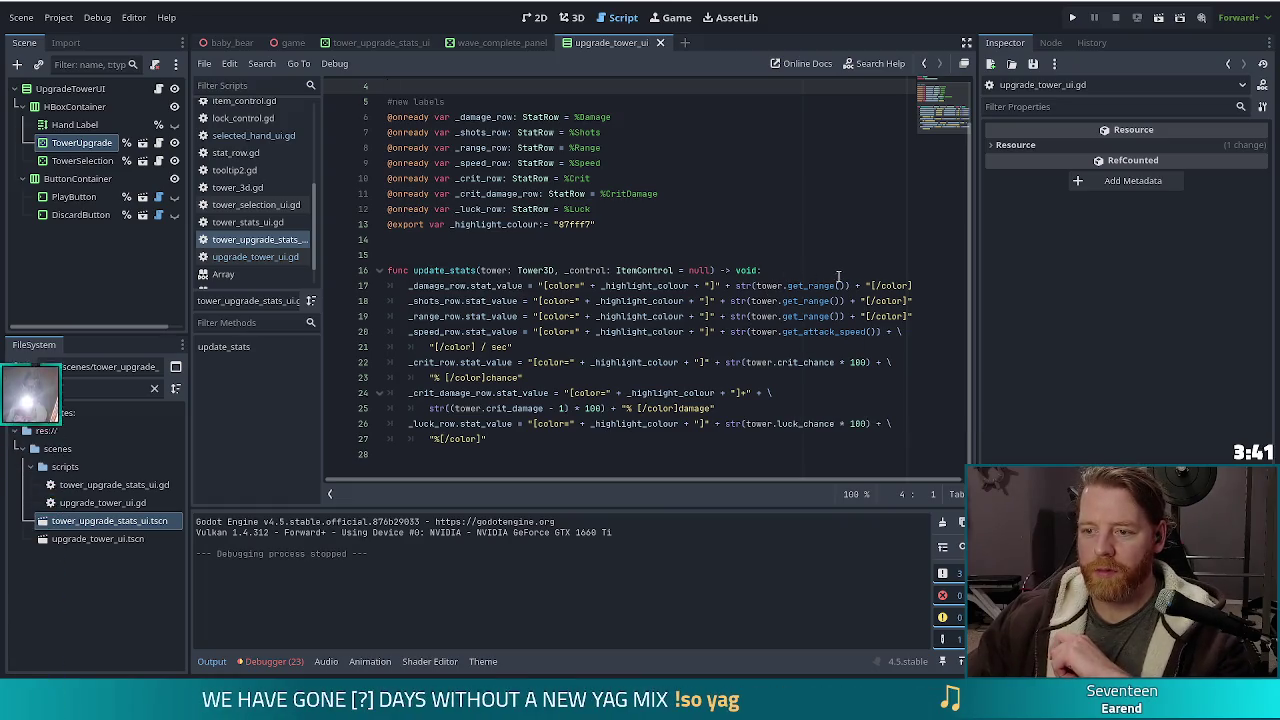
# Replace get_range() with damage on line 17 and with shots on line 18
pyautogui.moveTo(848, 287); pyautogui.dragTo(787, 287)
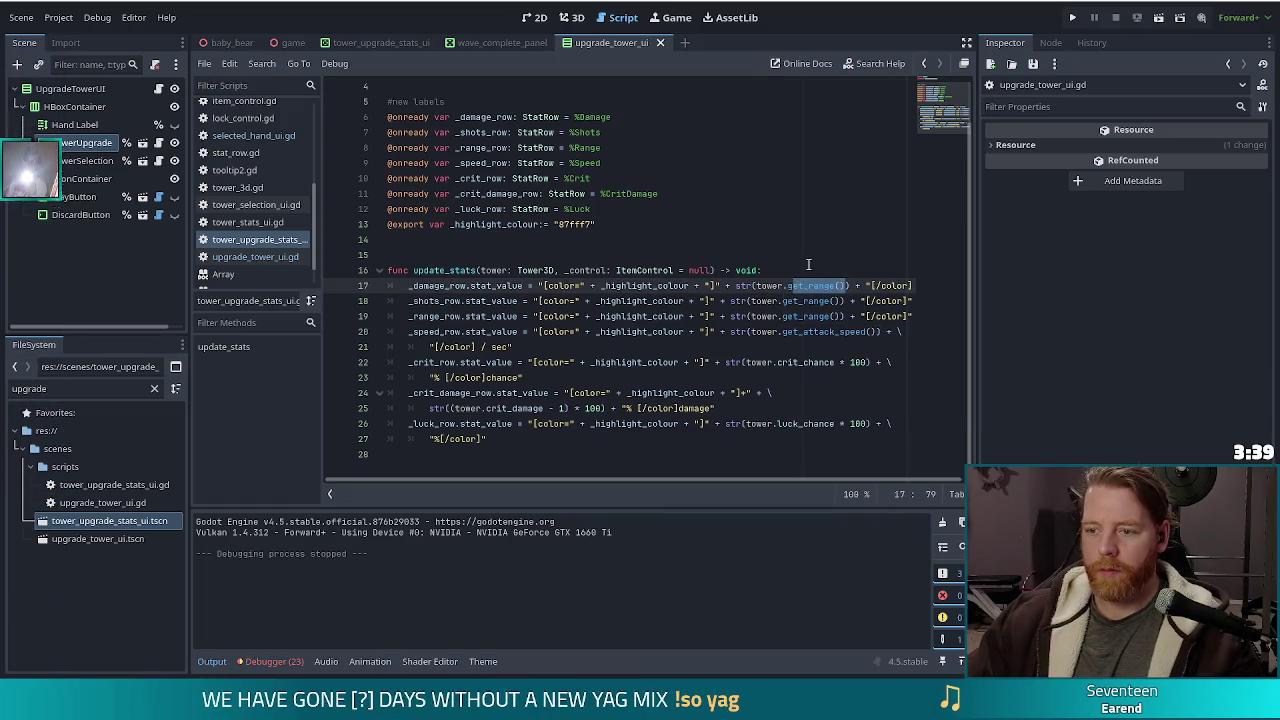
pyautogui.press('BackSpace')
pyautogui.write('damage')
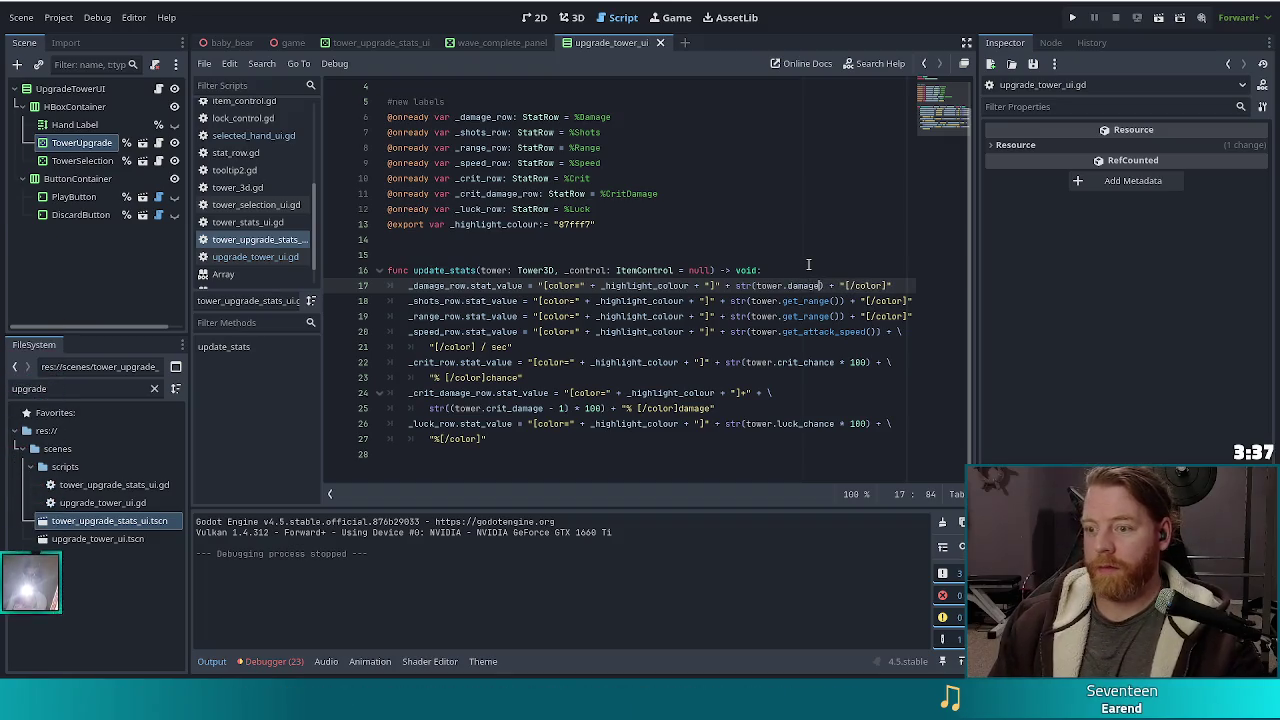
pyautogui.press('Escape')
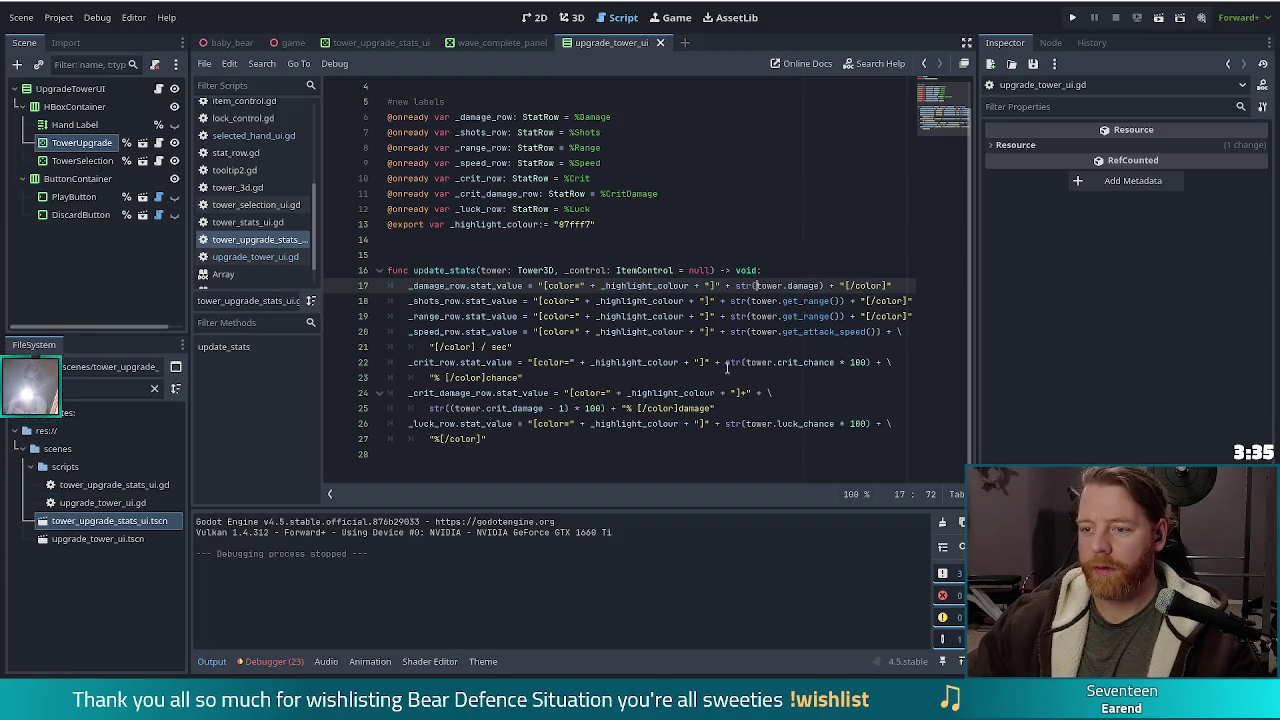
pyautogui.click(840, 300)
pyautogui.moveTo(840, 300); pyautogui.dragTo(783, 300)
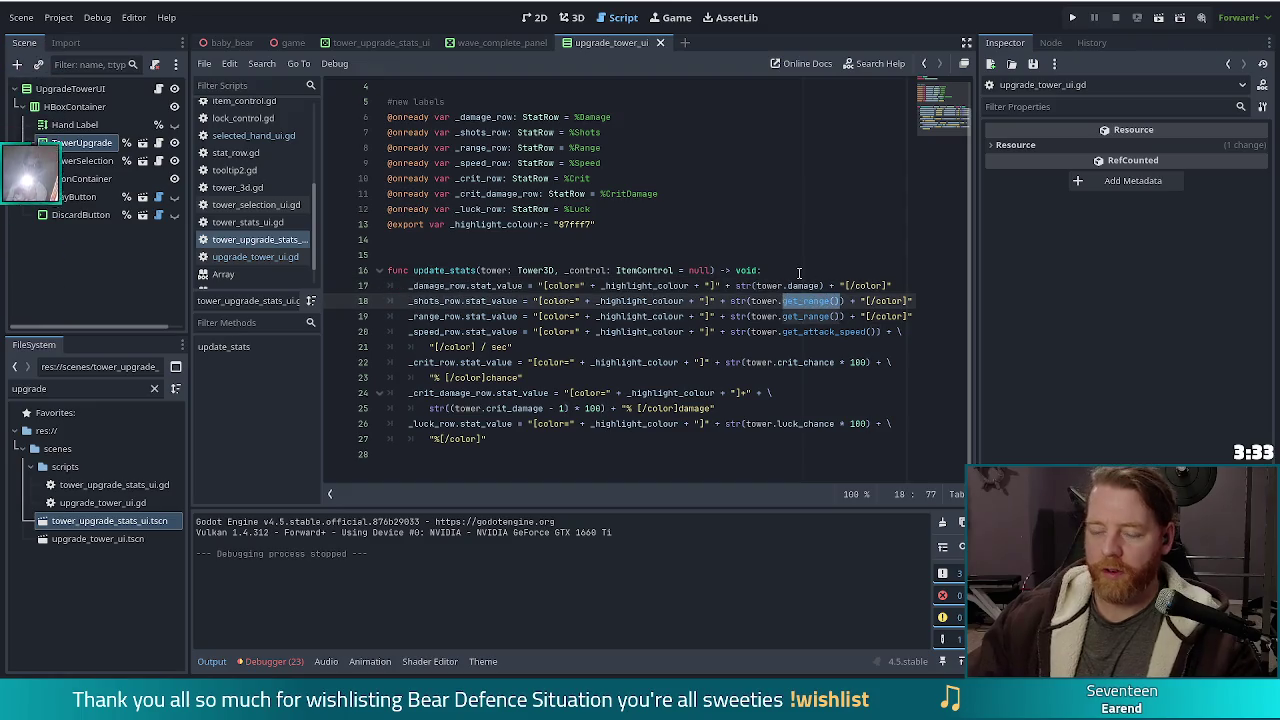
pyautogui.press('BackSpace')
pyautogui.write('shots')
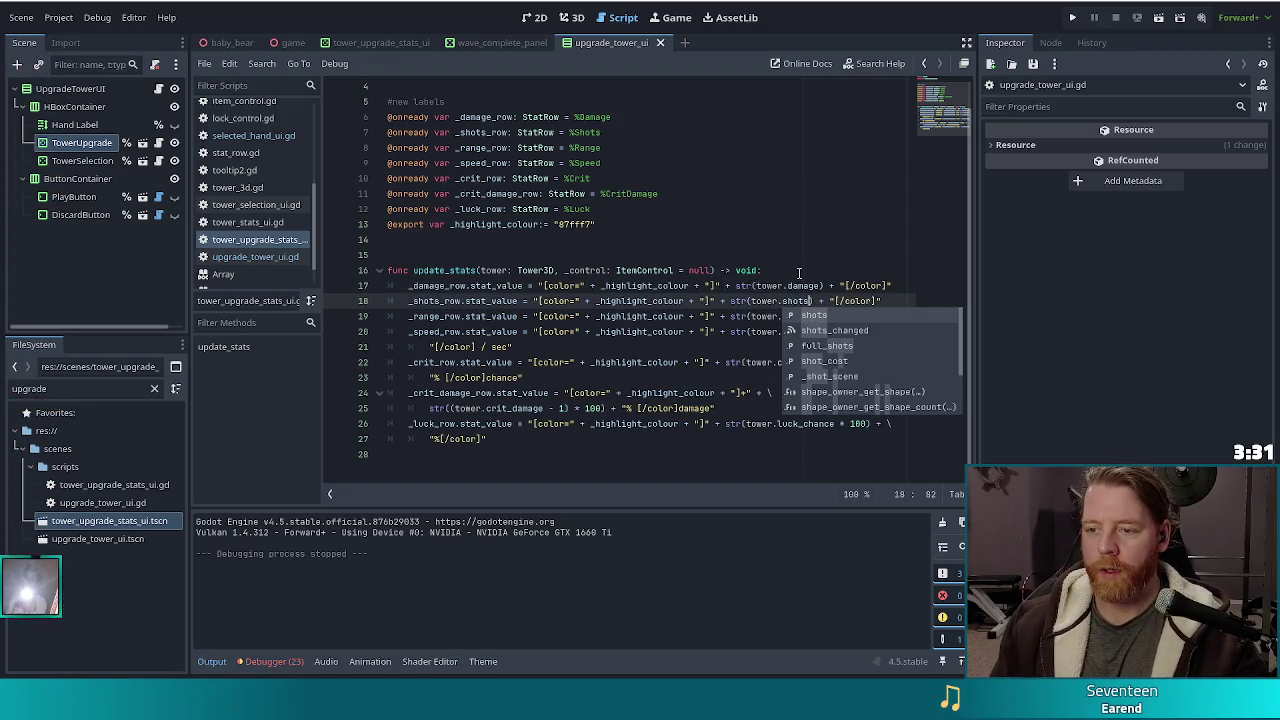
pyautogui.press('Escape')
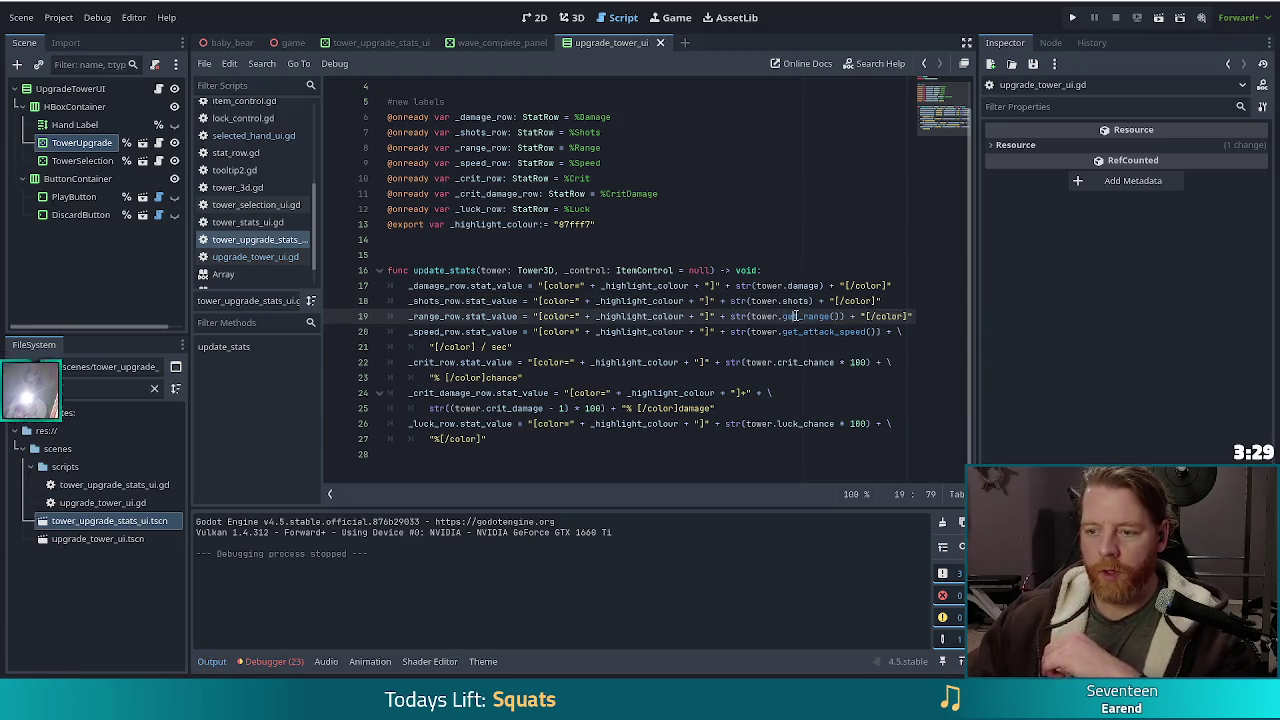
# Run the project to test the updated stats panel
pyautogui.click(825, 286)
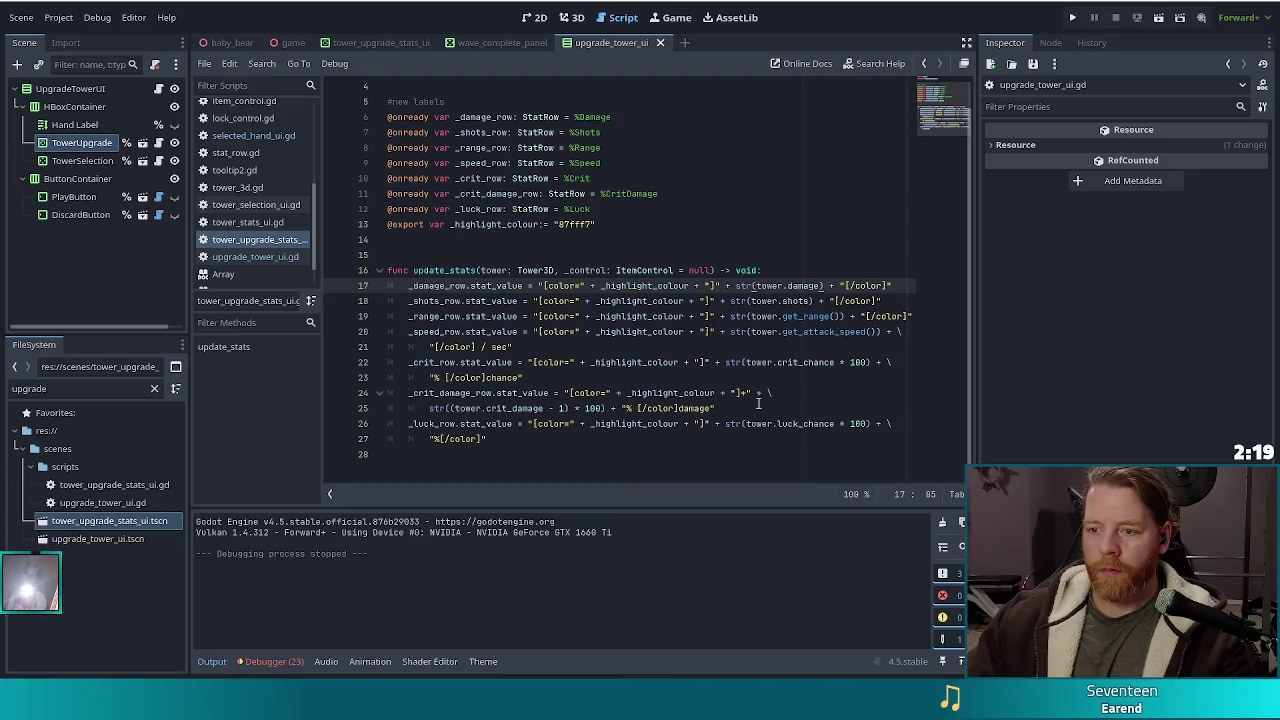
pyautogui.press('Down')
pyautogui.press('Down')
pyautogui.press('Down')
pyautogui.click(1073, 18)
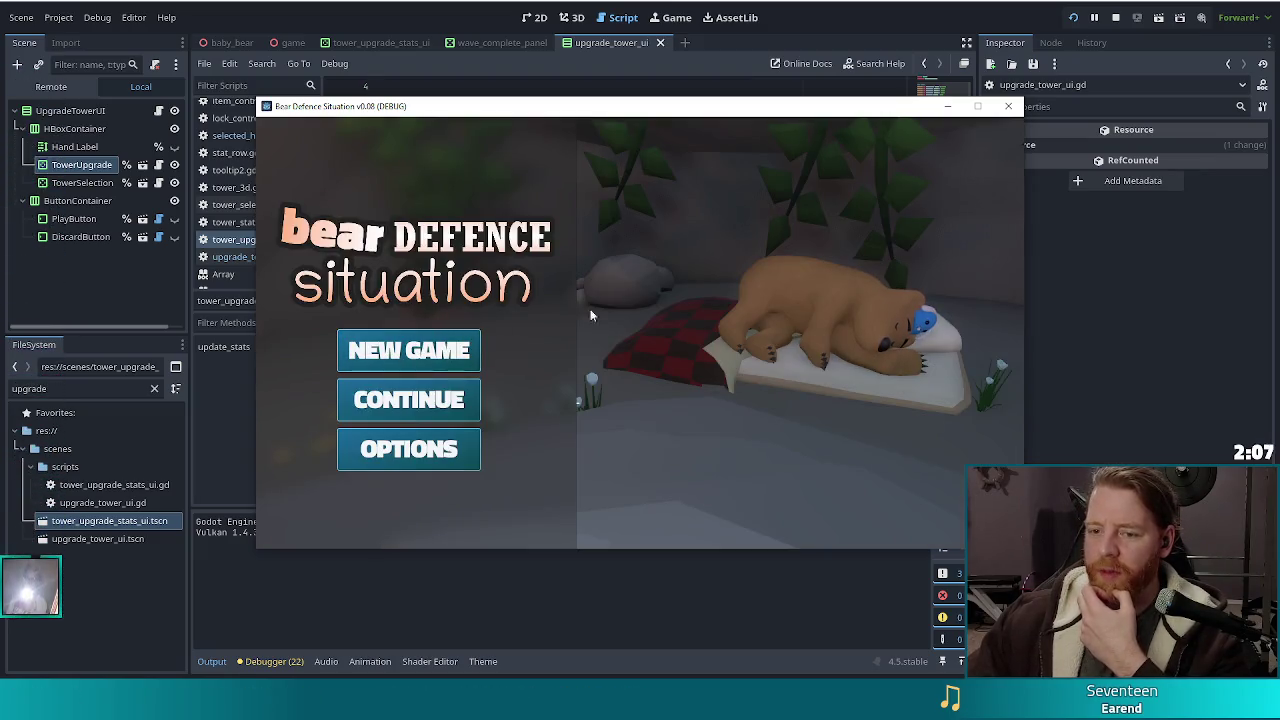
# Start a new game and clear the wave-complete messages to reach the tower upgrade panel
pyautogui.click(419, 345)
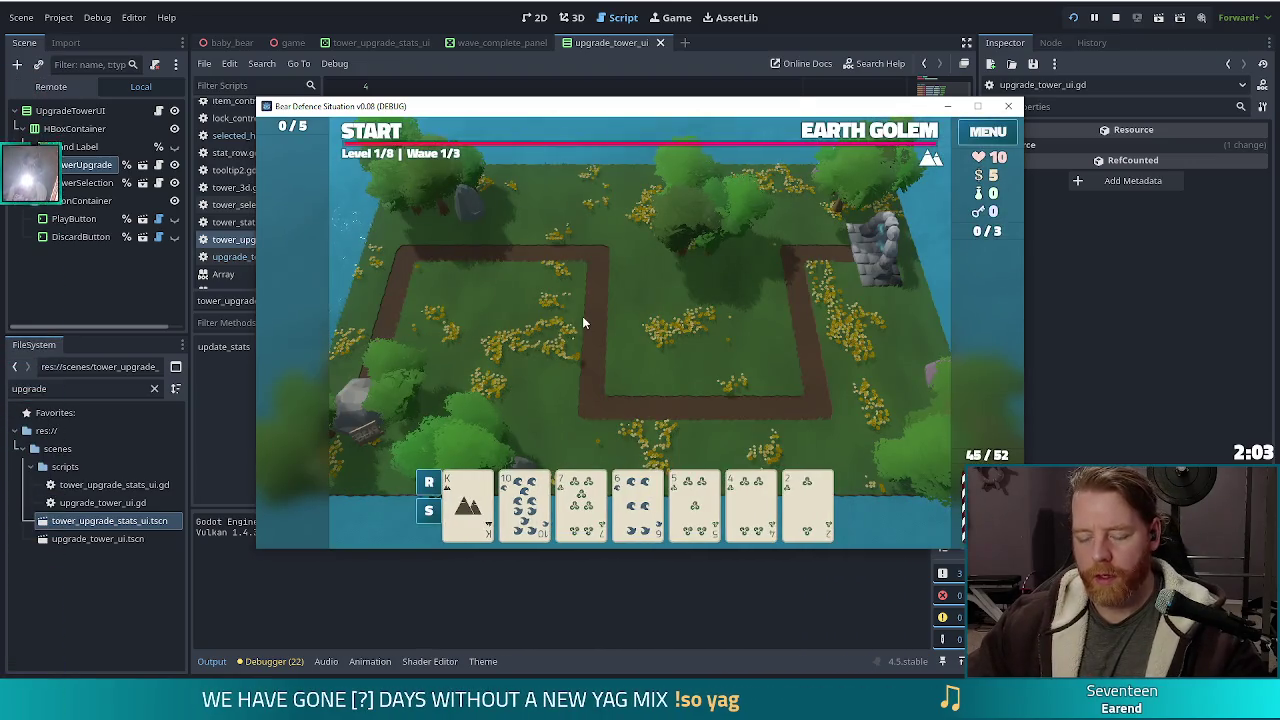
pyautogui.click(654, 404)
pyautogui.click(645, 404)
pyautogui.click(645, 406)
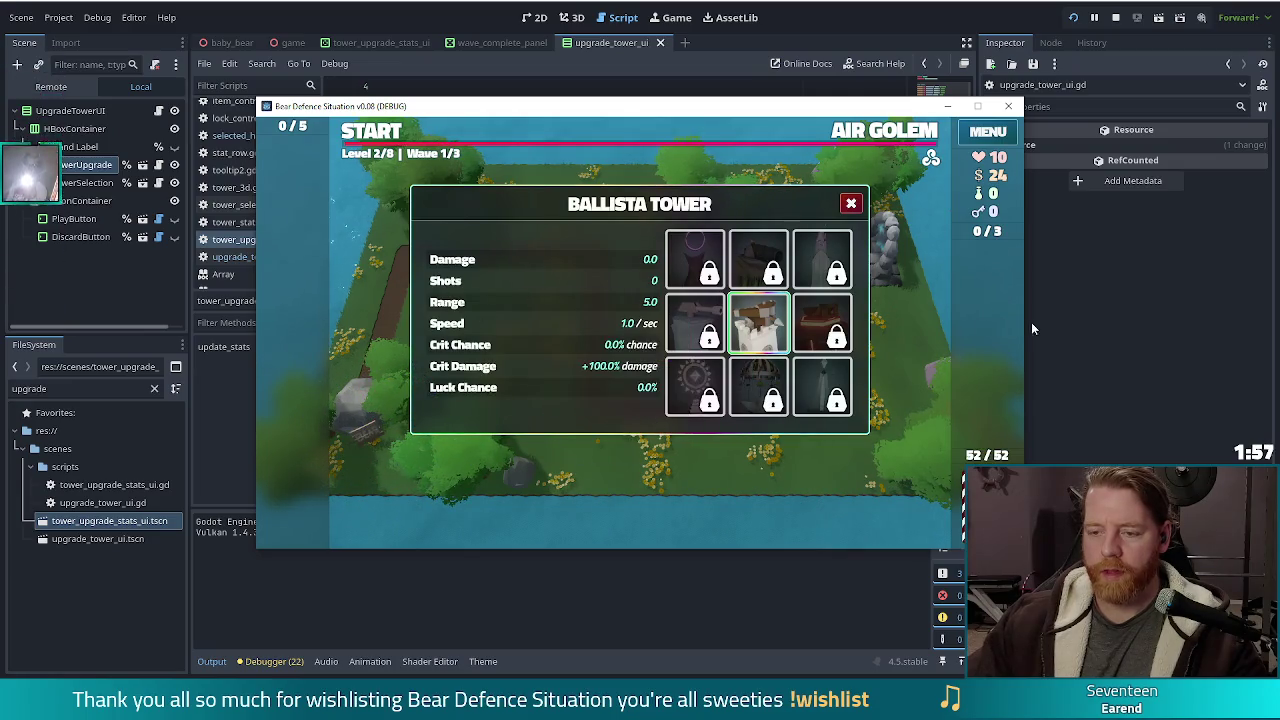
# Try selecting the Damage stat row, then stop the running game
pyautogui.click(517, 259)
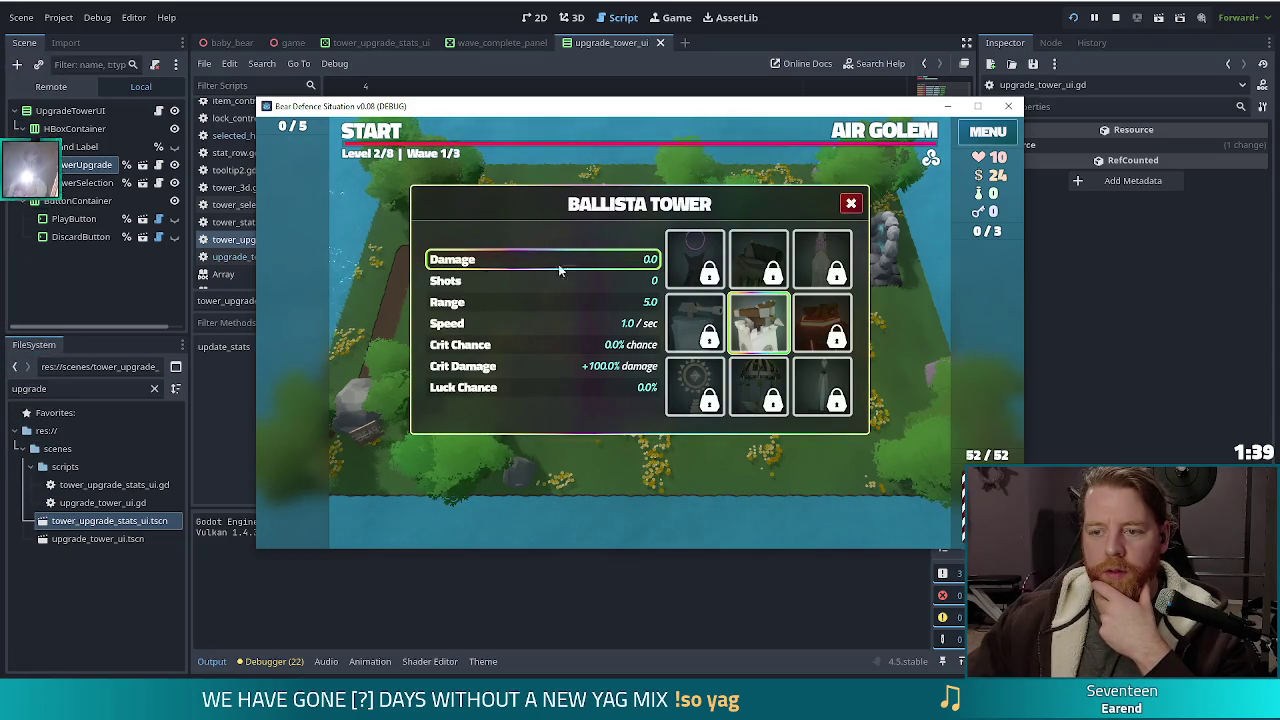
pyautogui.moveTo(664, 284)
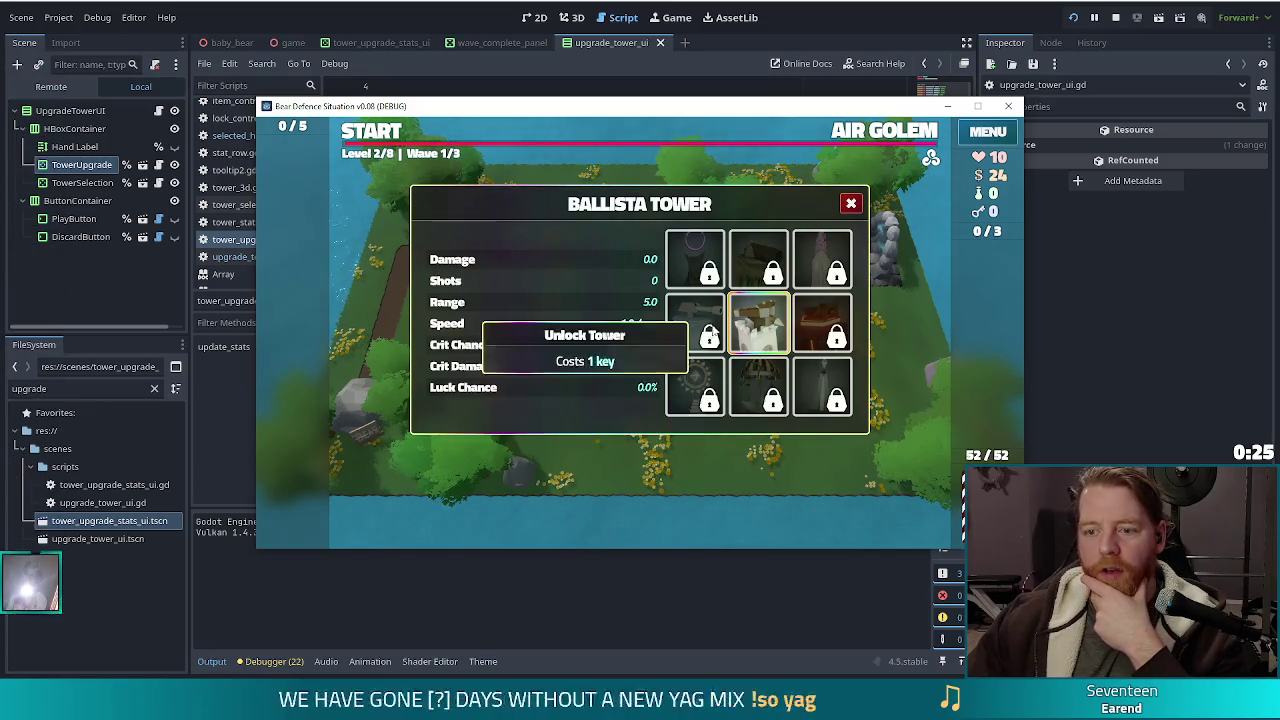
pyautogui.moveTo(750, 360)
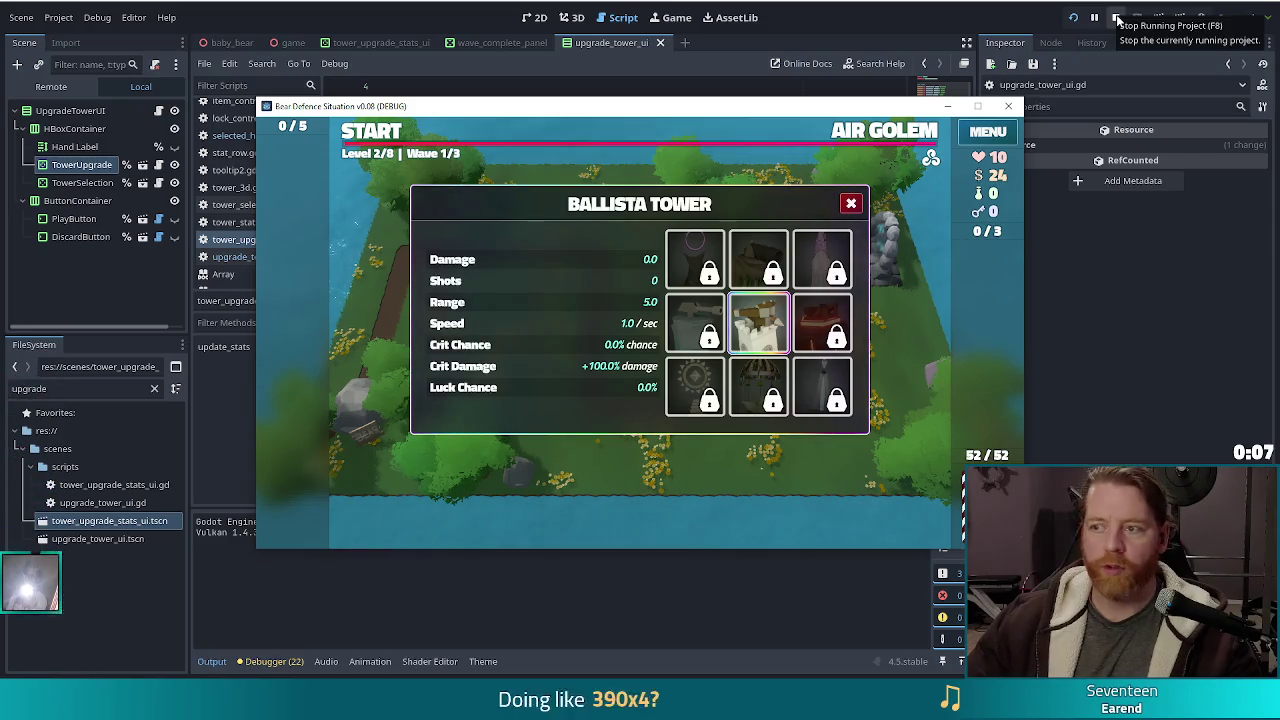
pyautogui.click(1117, 20)
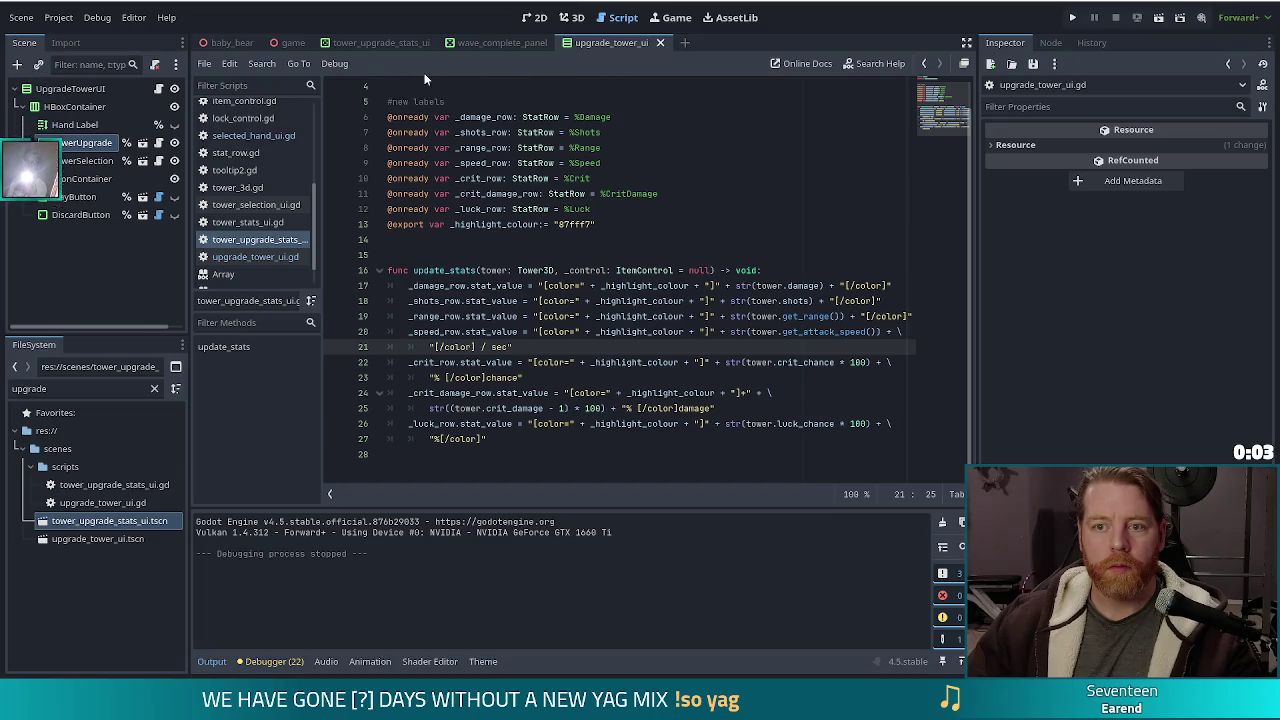
# Close the wave_complete_panel scene tab and switch to tower_upgrade_stats_ui, placing the caret on line 13
pyautogui.middleClick(500, 45)
pyautogui.click(380, 43)
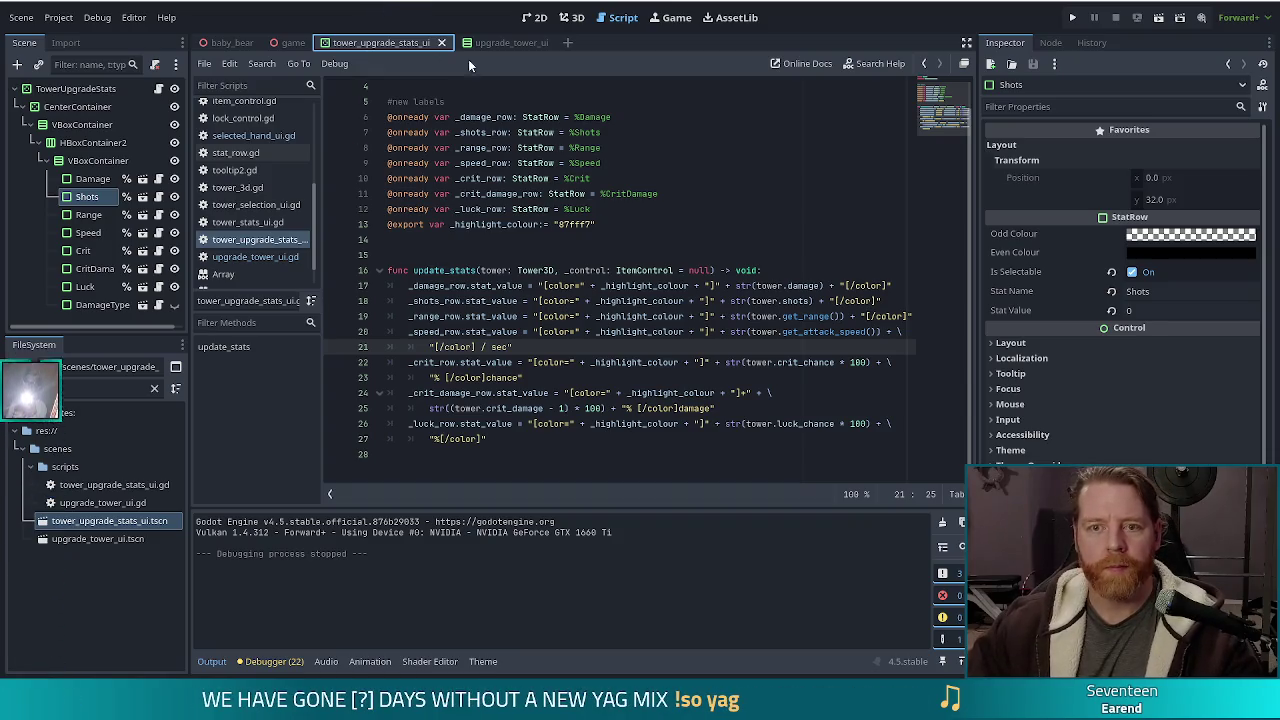
pyautogui.click(620, 239)
pyautogui.click(629, 227)
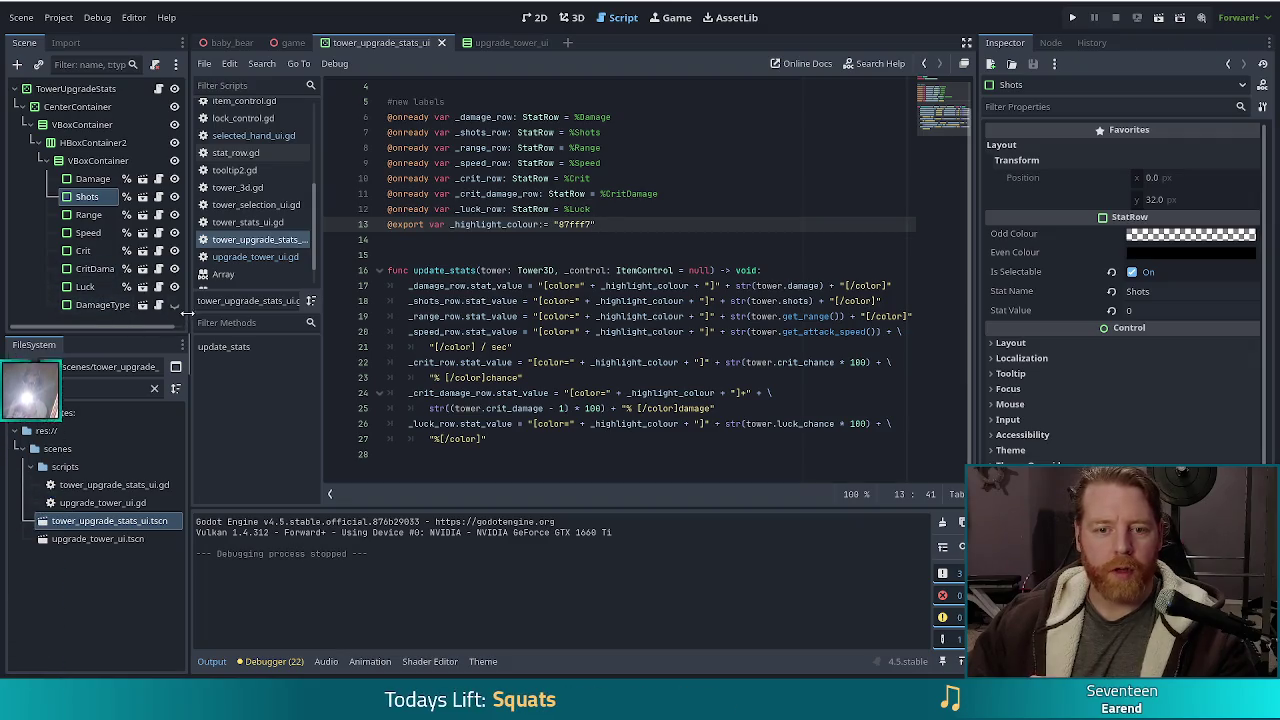
# Delete the DamageType row node from the tower_upgrade_stats_ui scene
pyautogui.click(105, 305)
pyautogui.press('Delete')
pyautogui.click(604, 358)
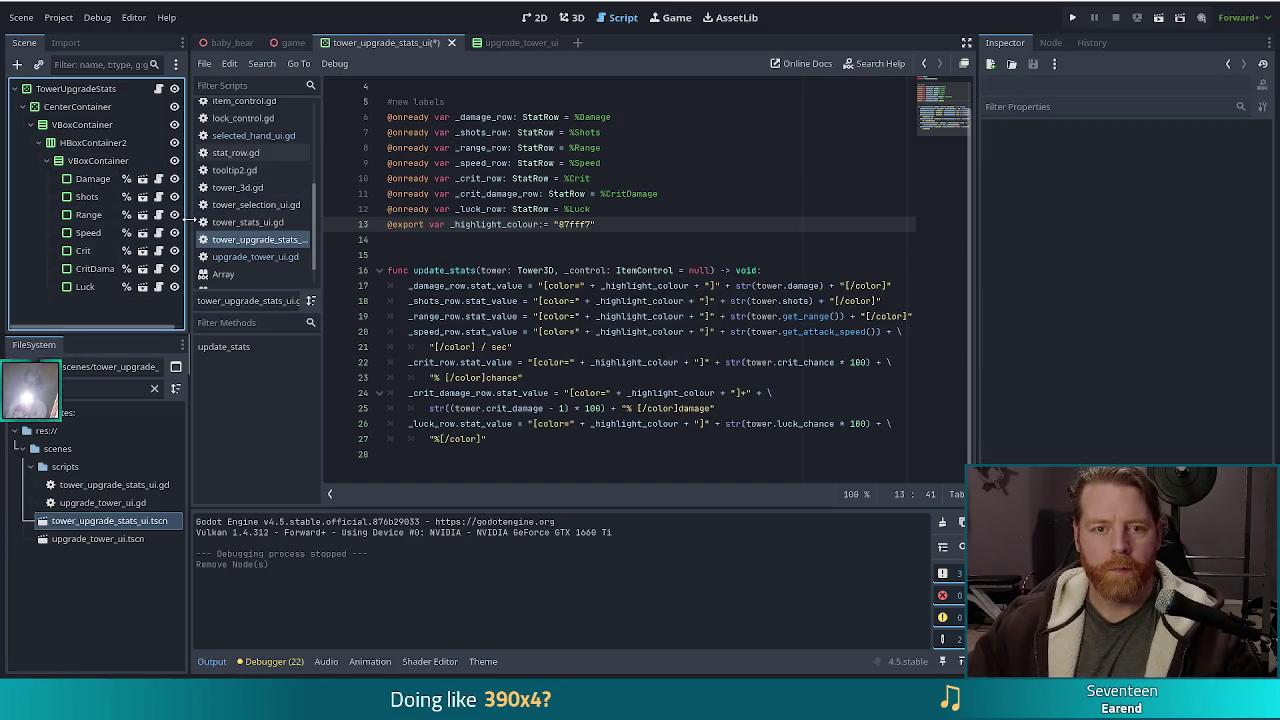
pyautogui.click(481, 193)
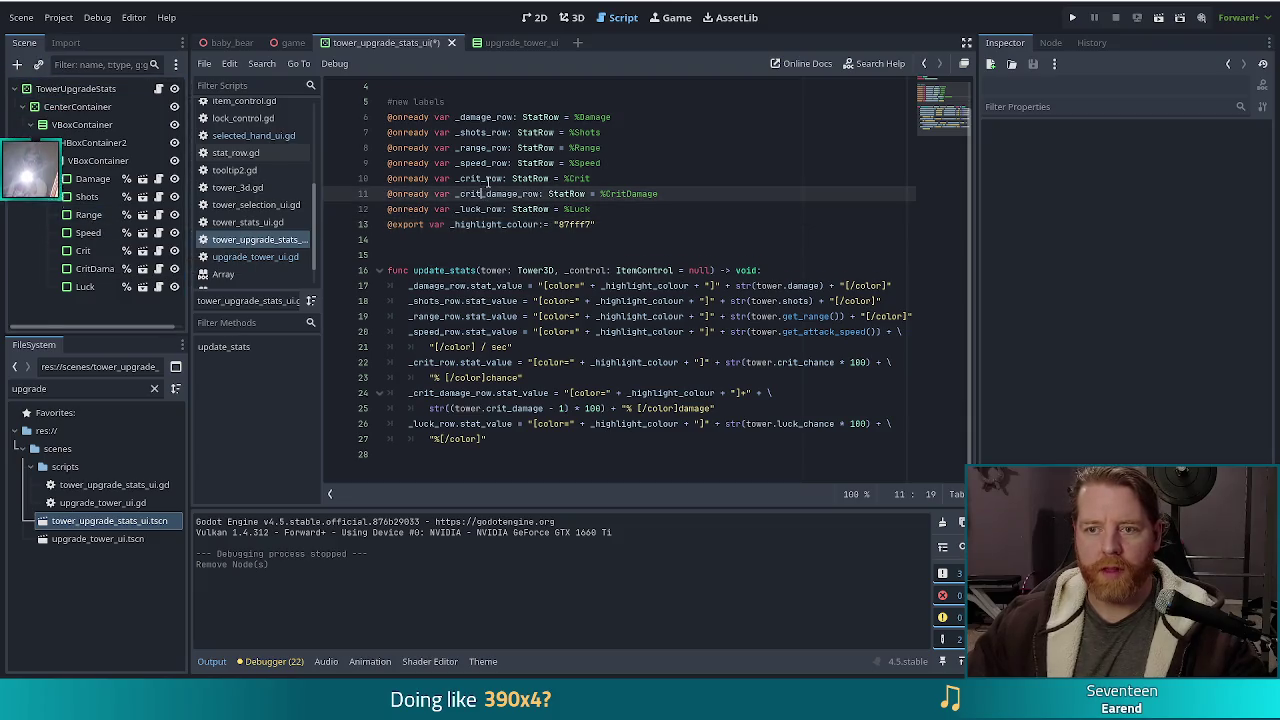
# Delete the DiscardButton node from the upgrade_tower_ui scene
pyautogui.click(527, 47)
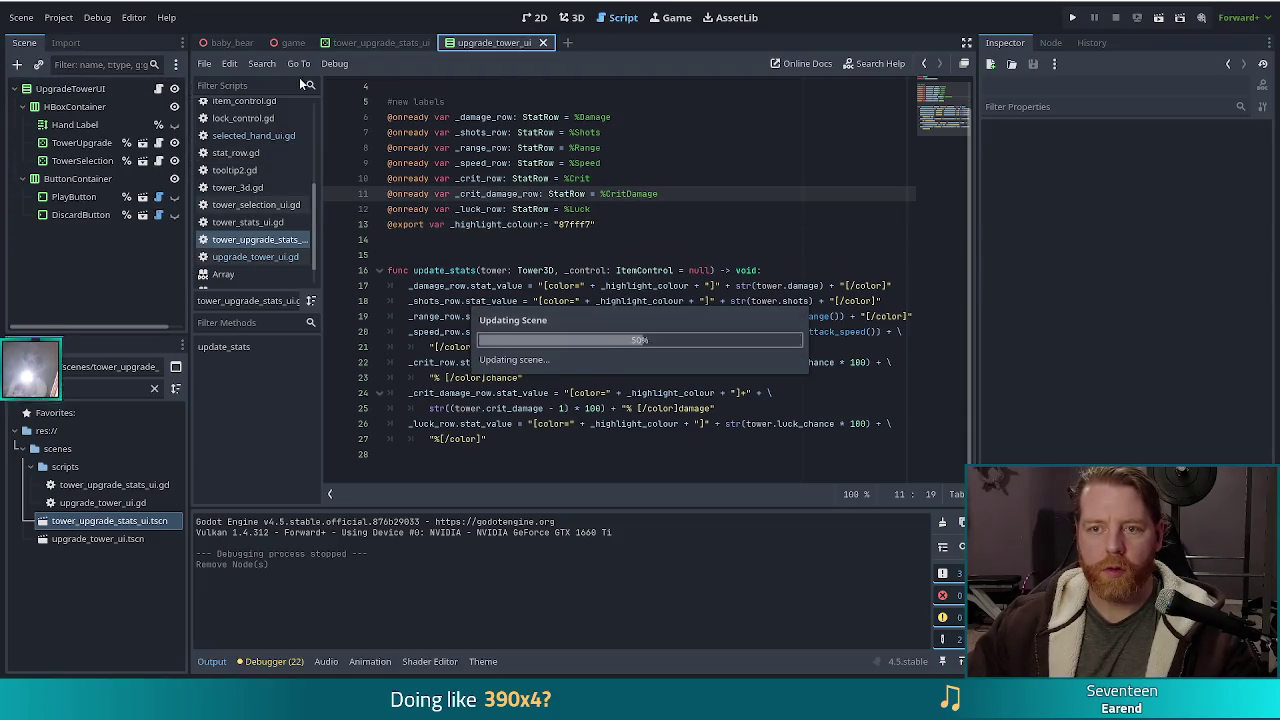
pyautogui.click(83, 216)
pyautogui.press('Delete')
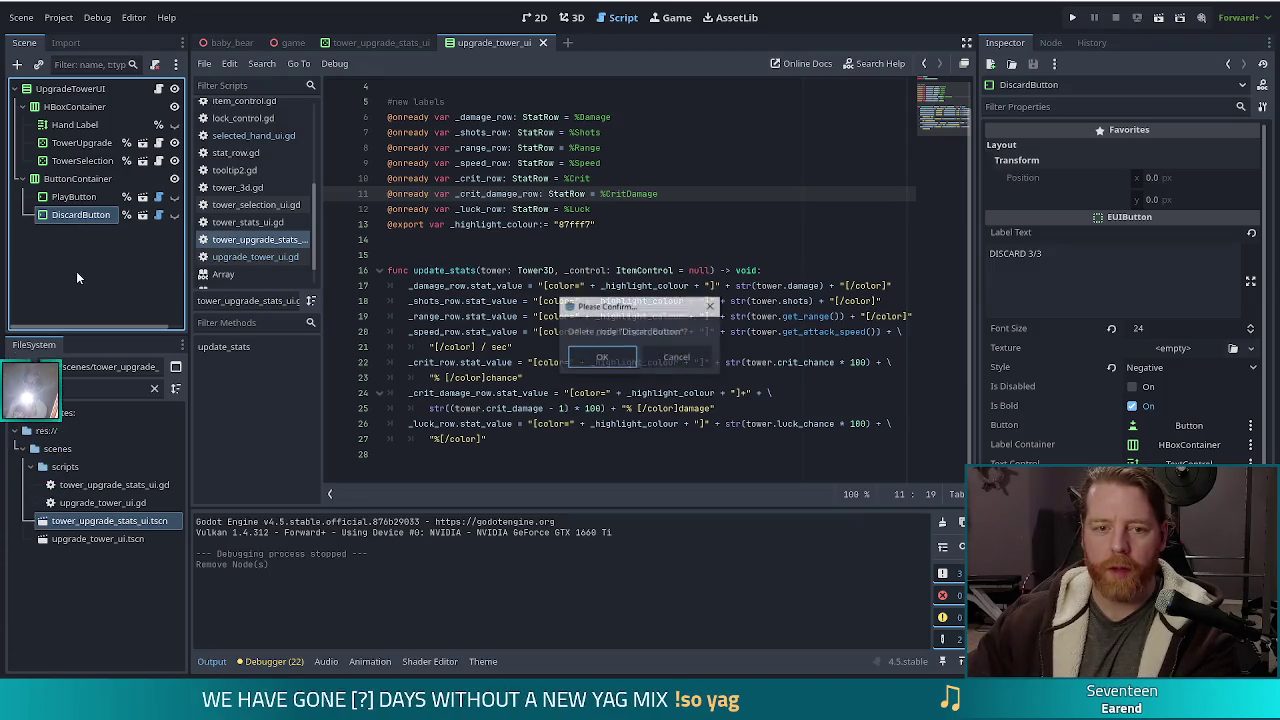
pyautogui.click(600, 357)
# Rename the PlayButton node to UpgradeButton
pyautogui.click(176, 200)
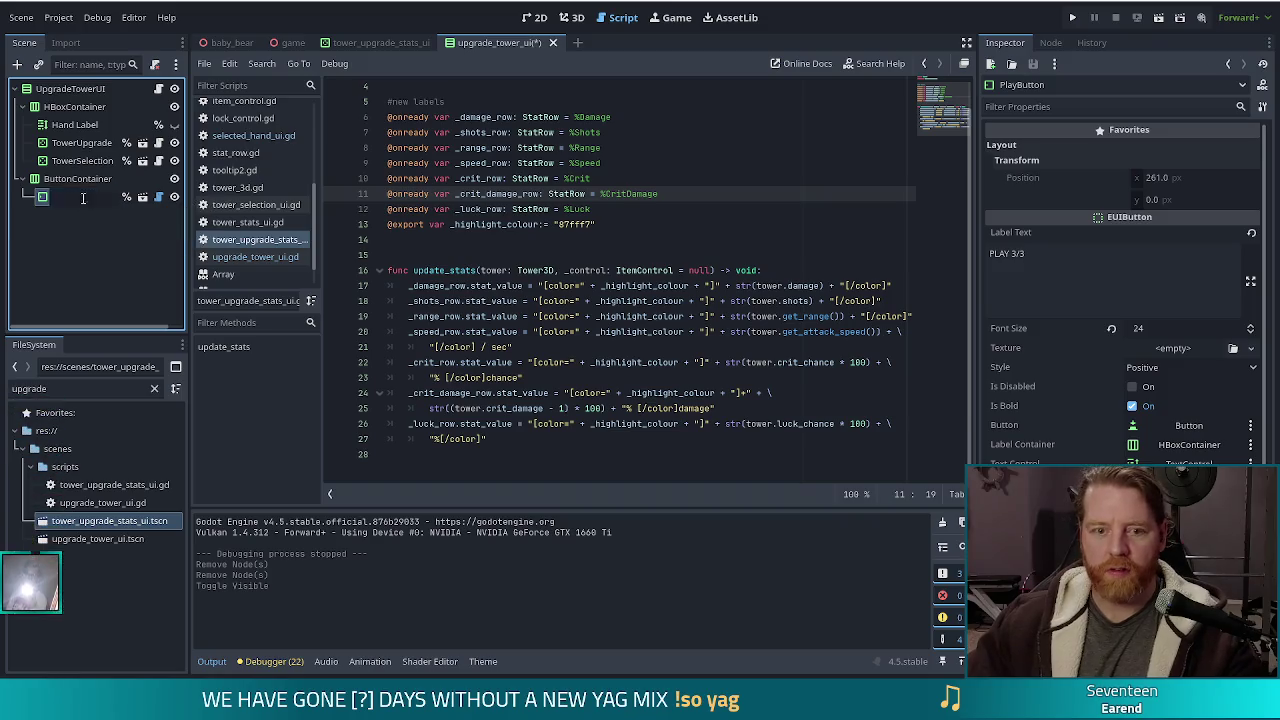
pyautogui.write('Upgrade')
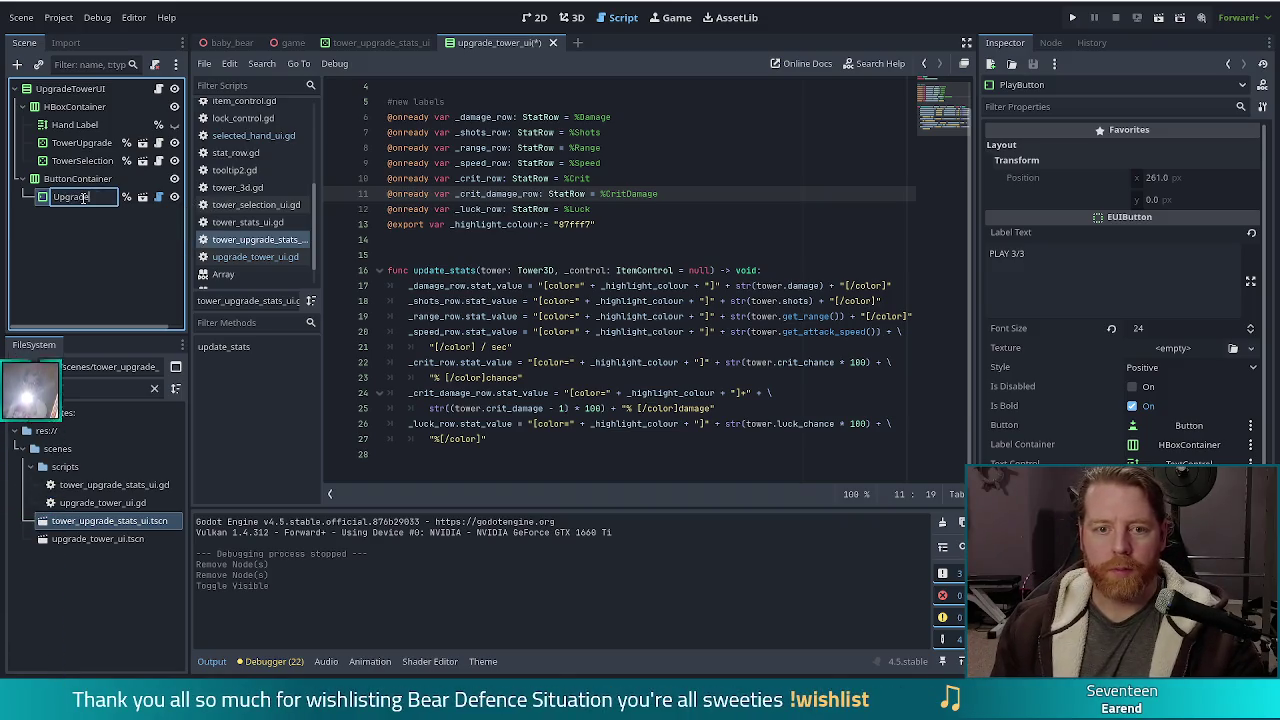
pyautogui.write('Button')
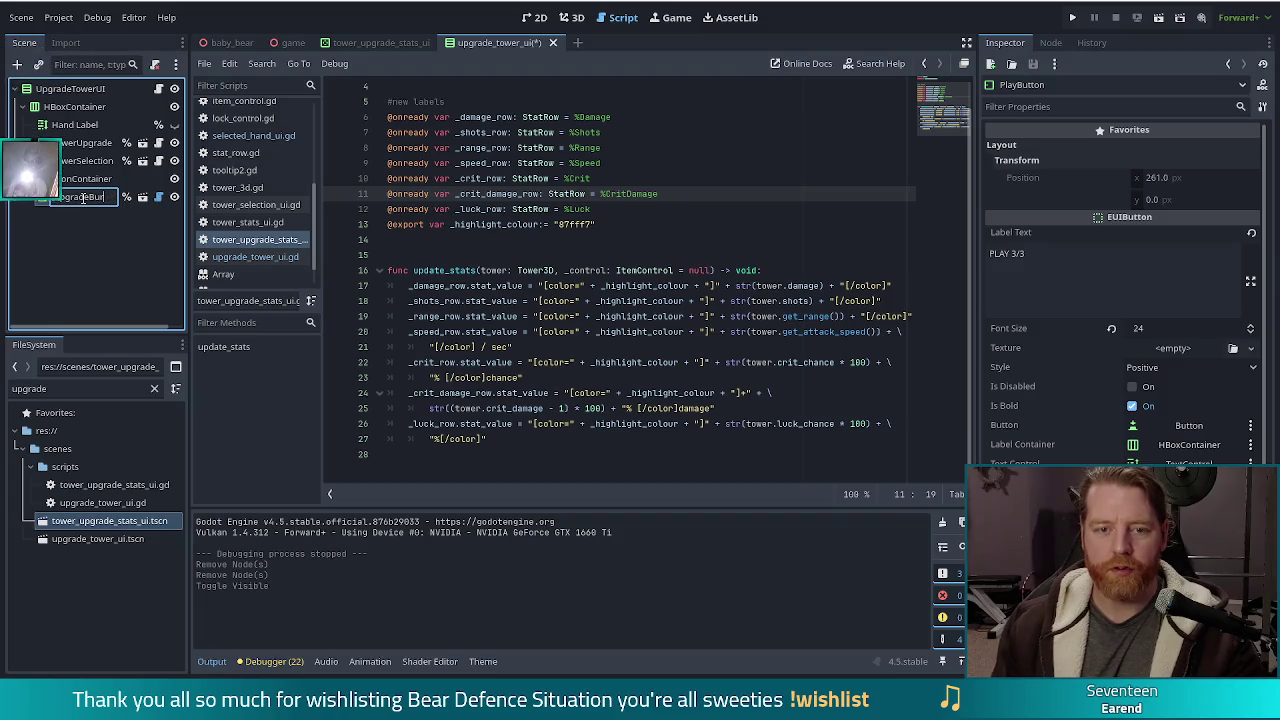
pyautogui.press('Return')
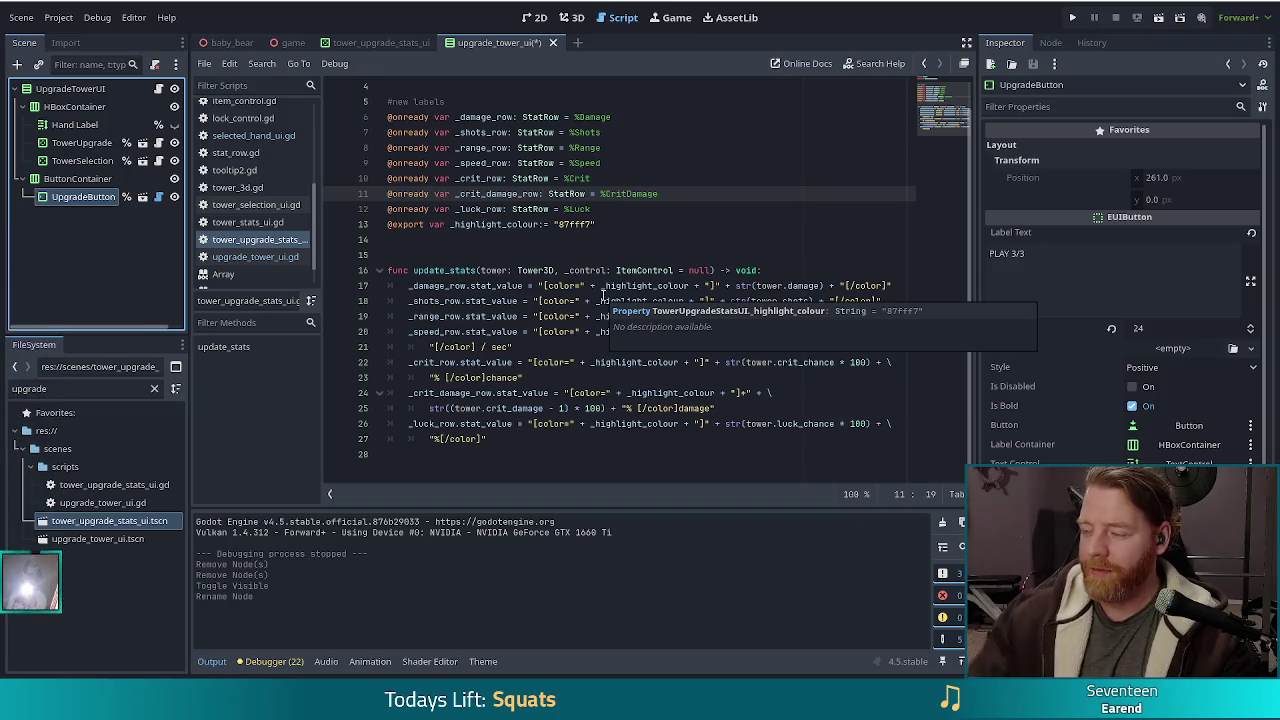
# Change the button label from PLAY 3/3 to UPGRADE TOWER
pyautogui.click(1062, 254)
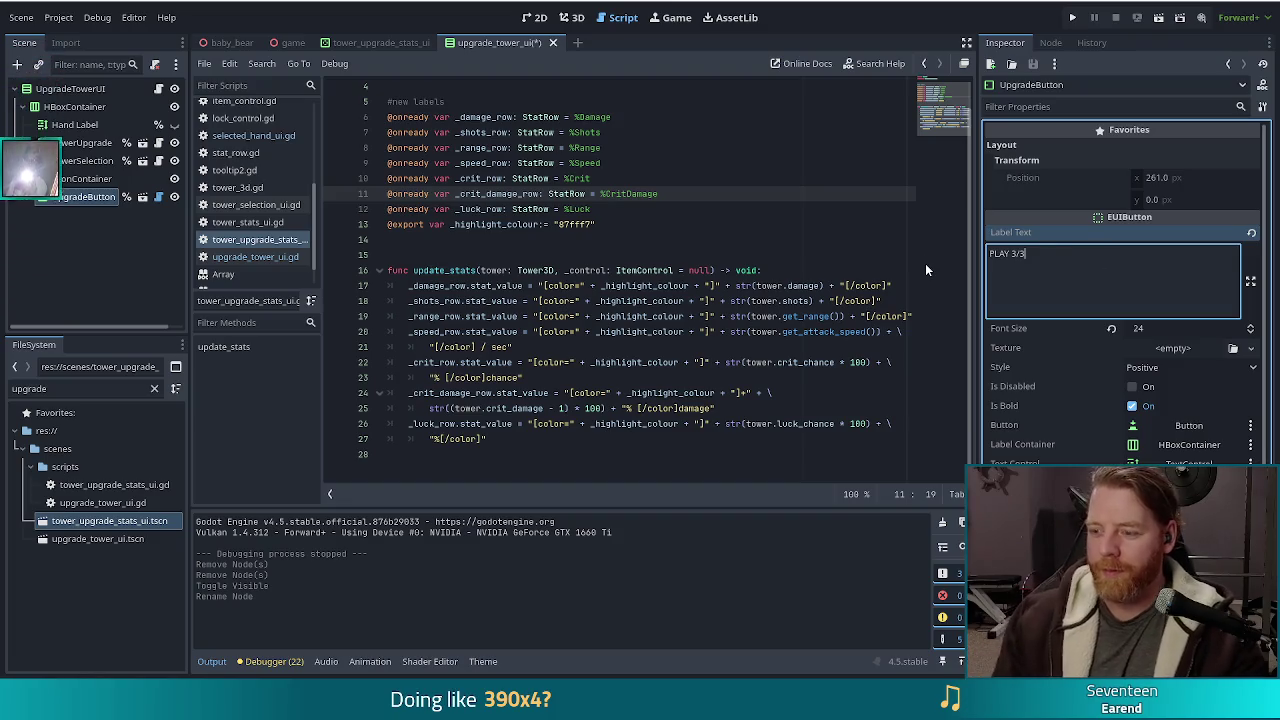
pyautogui.hotkey('ctrl', 'a')
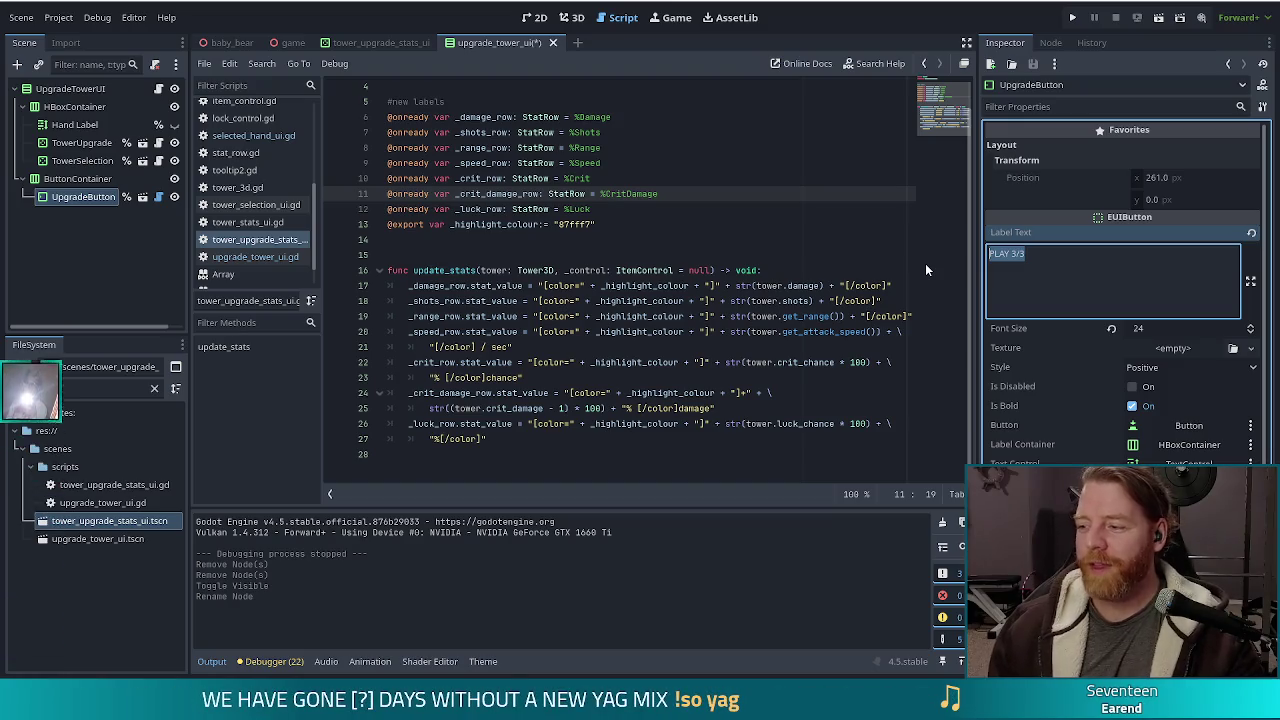
pyautogui.write('UP')
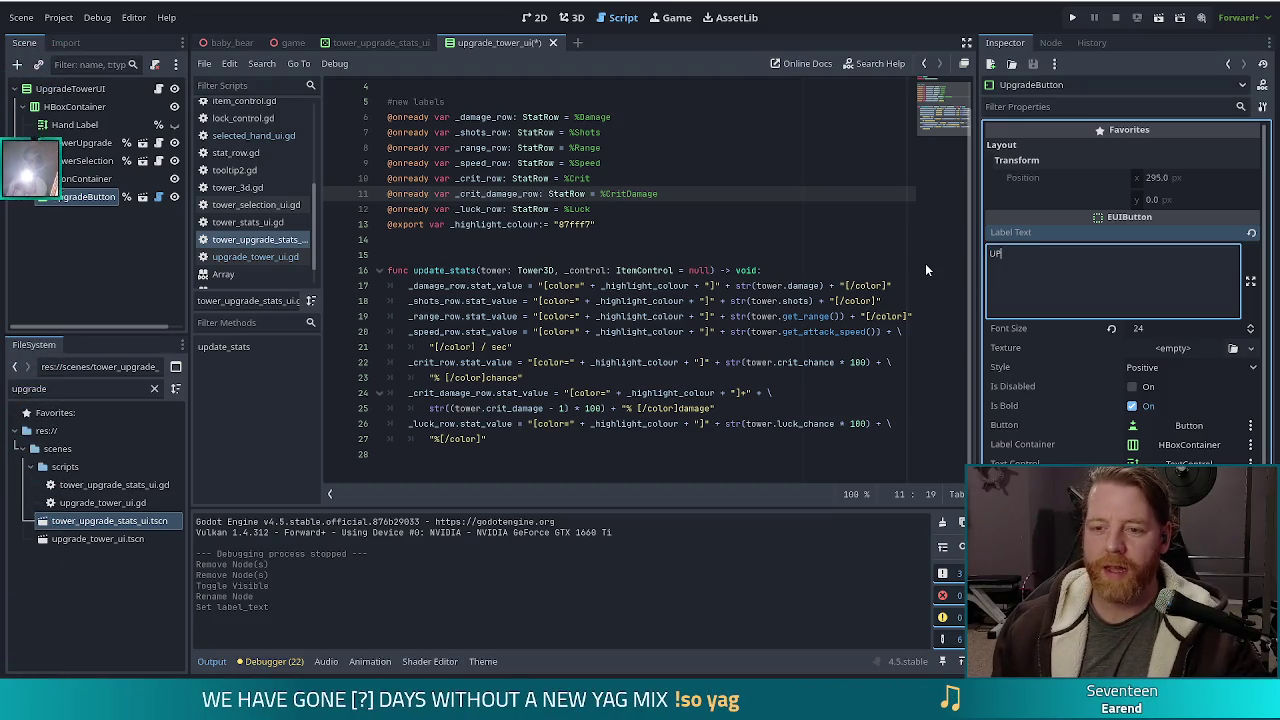
pyautogui.write('GRADE')
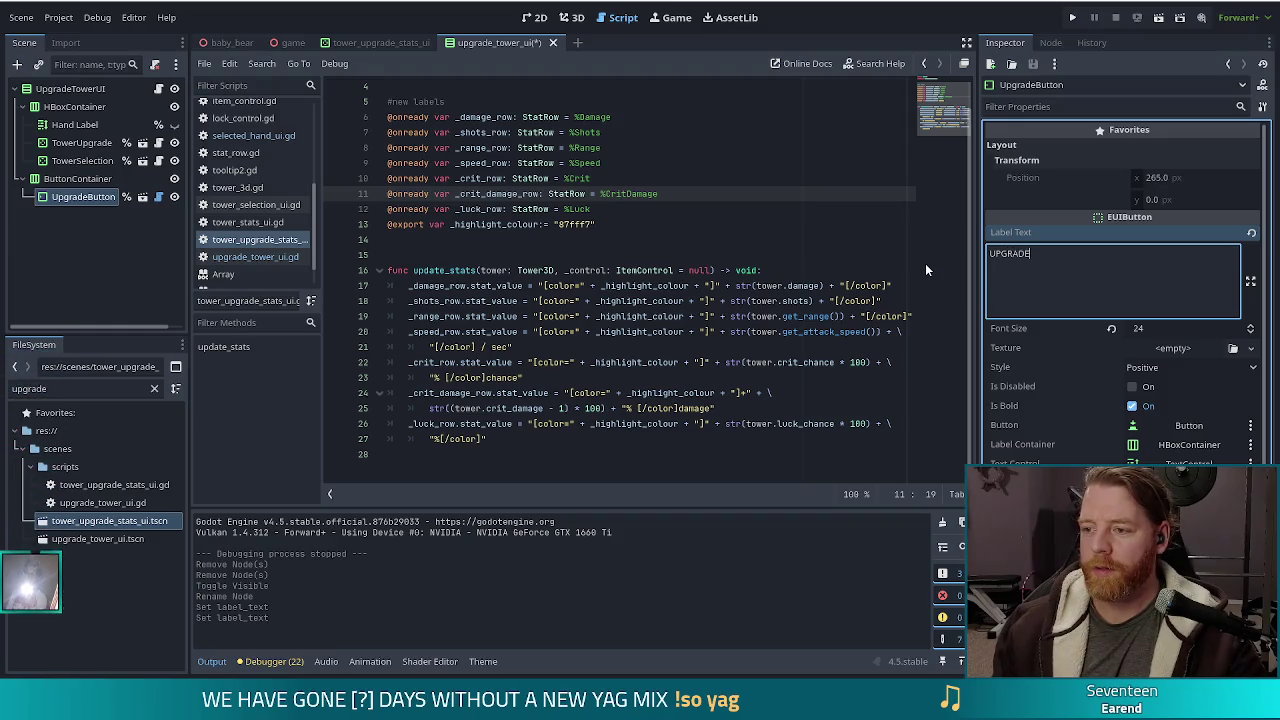
pyautogui.write(' TOWER')
pyautogui.hotkey('ctrl', 's')
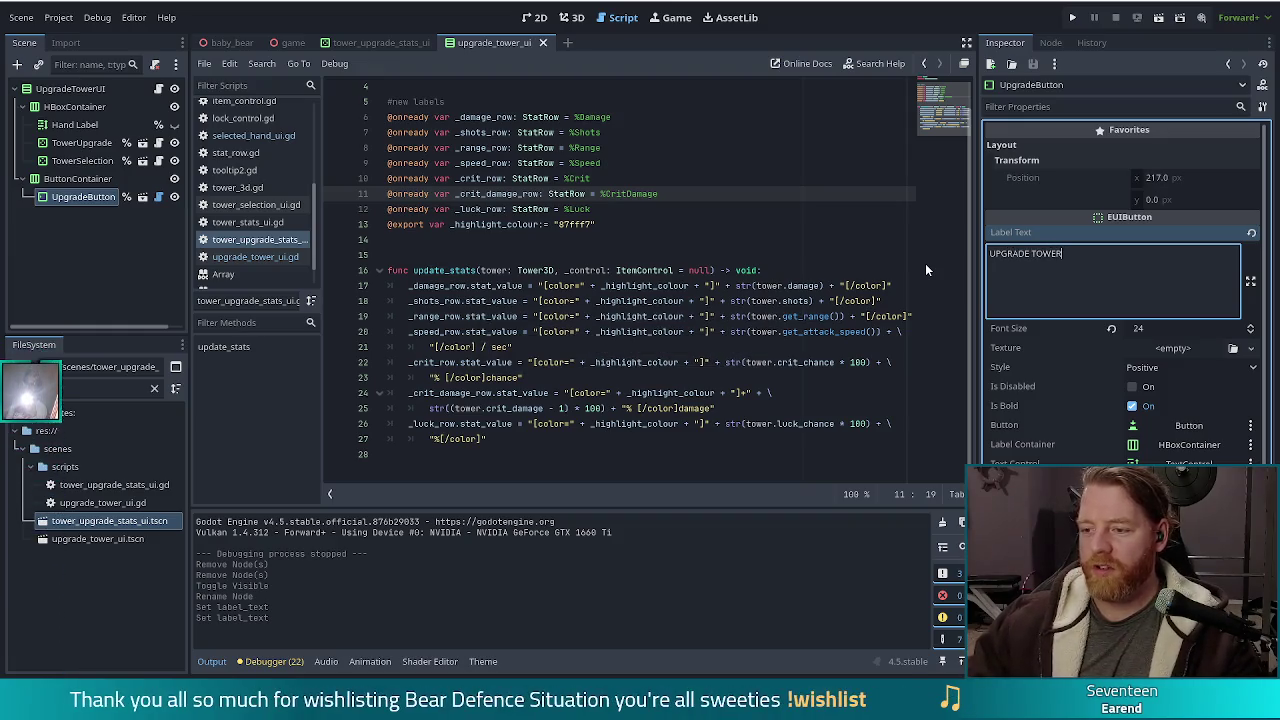
# Set the button style to Green, make it start disabled, and save
pyautogui.click(1160, 368)
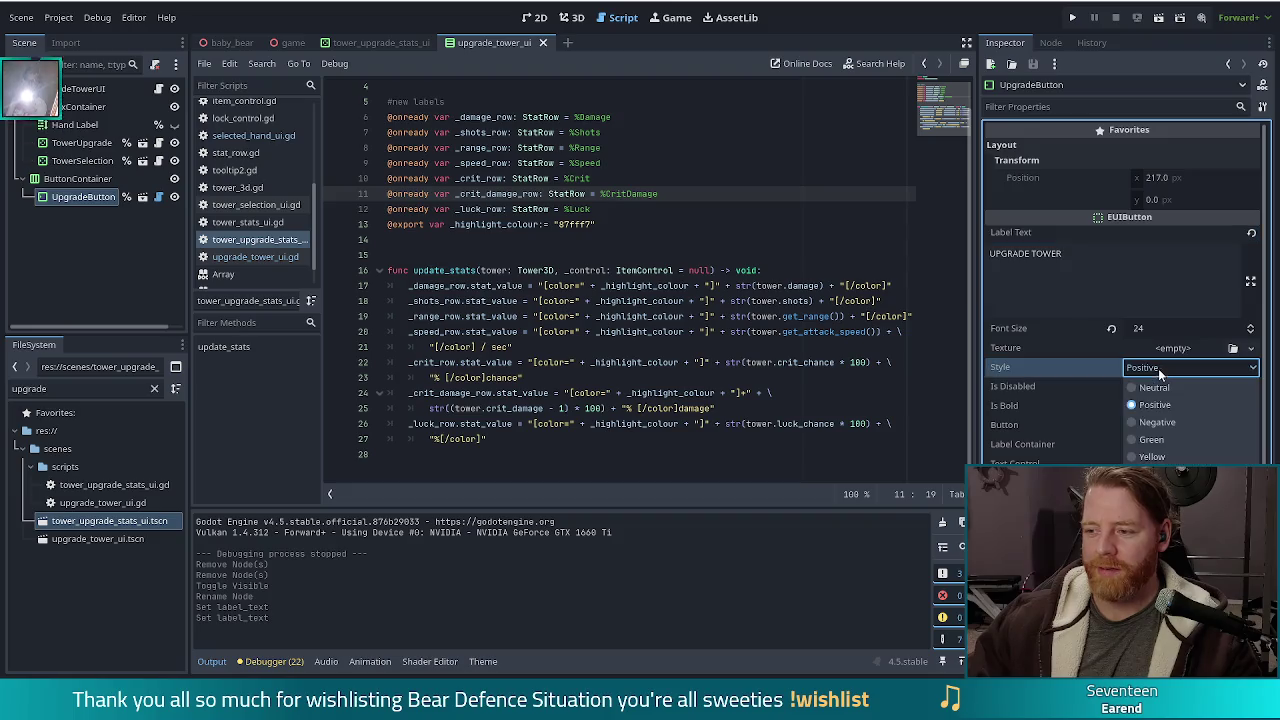
pyautogui.click(1152, 439)
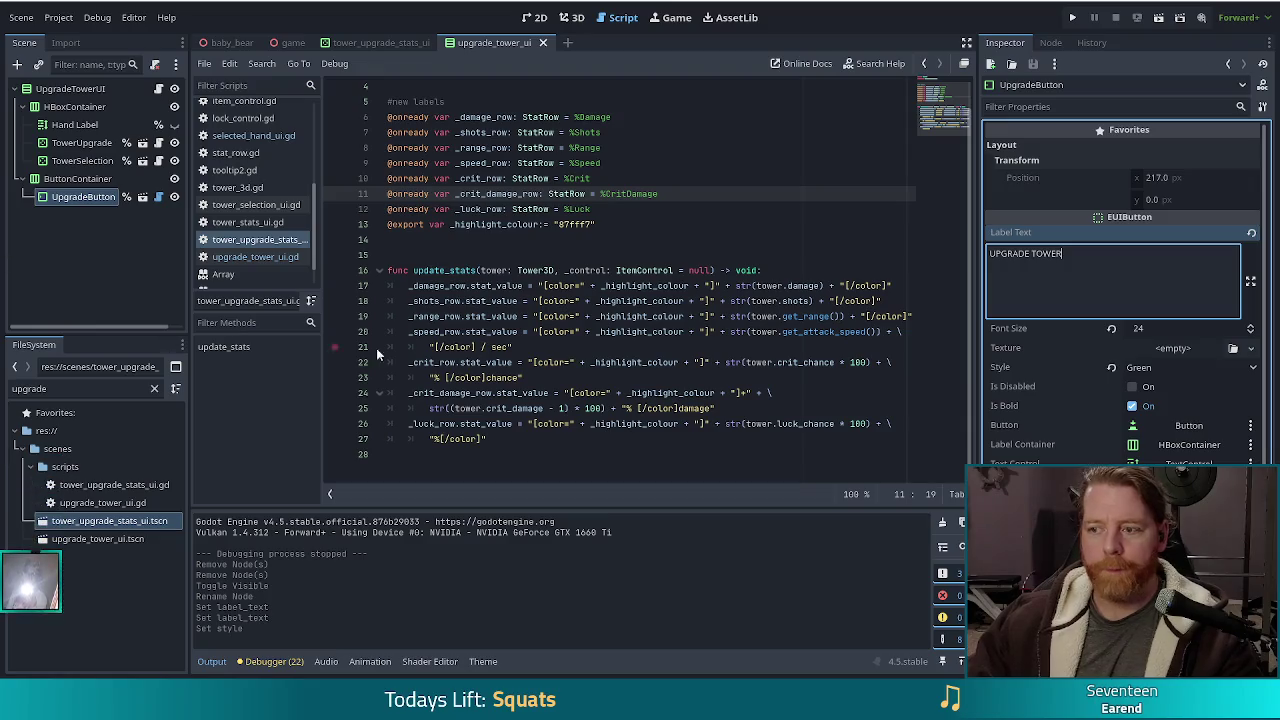
pyautogui.click(1133, 387)
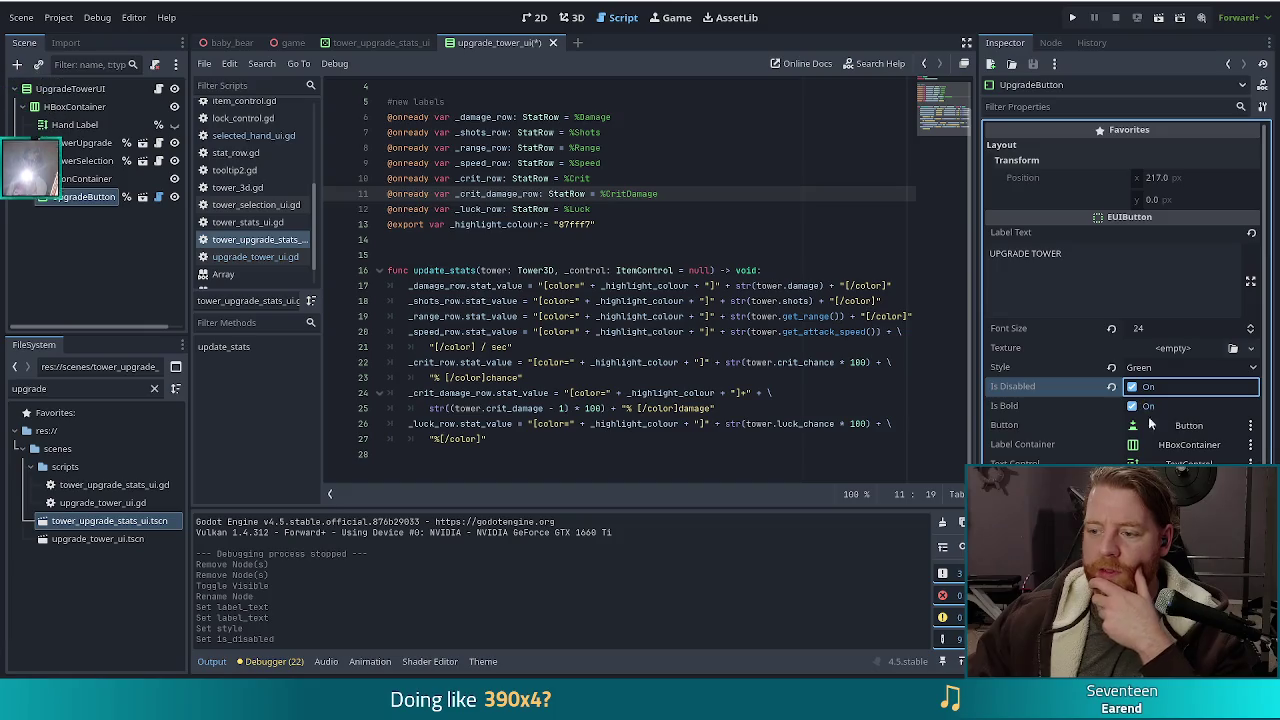
pyautogui.click(528, 224)
pyautogui.hotkey('ctrl', 's')
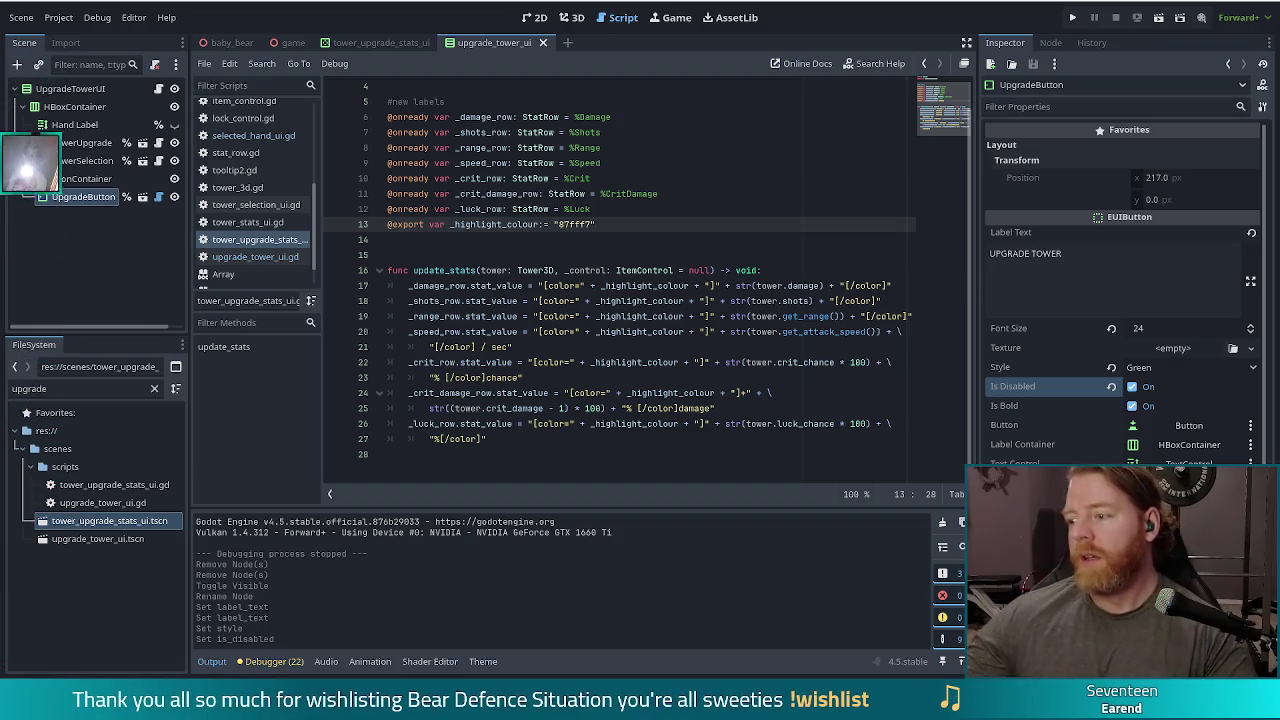
# Place the caret on the _highlight_colour line 19 of tower_upgrade_stats_ui.gd
pyautogui.click(662, 316)
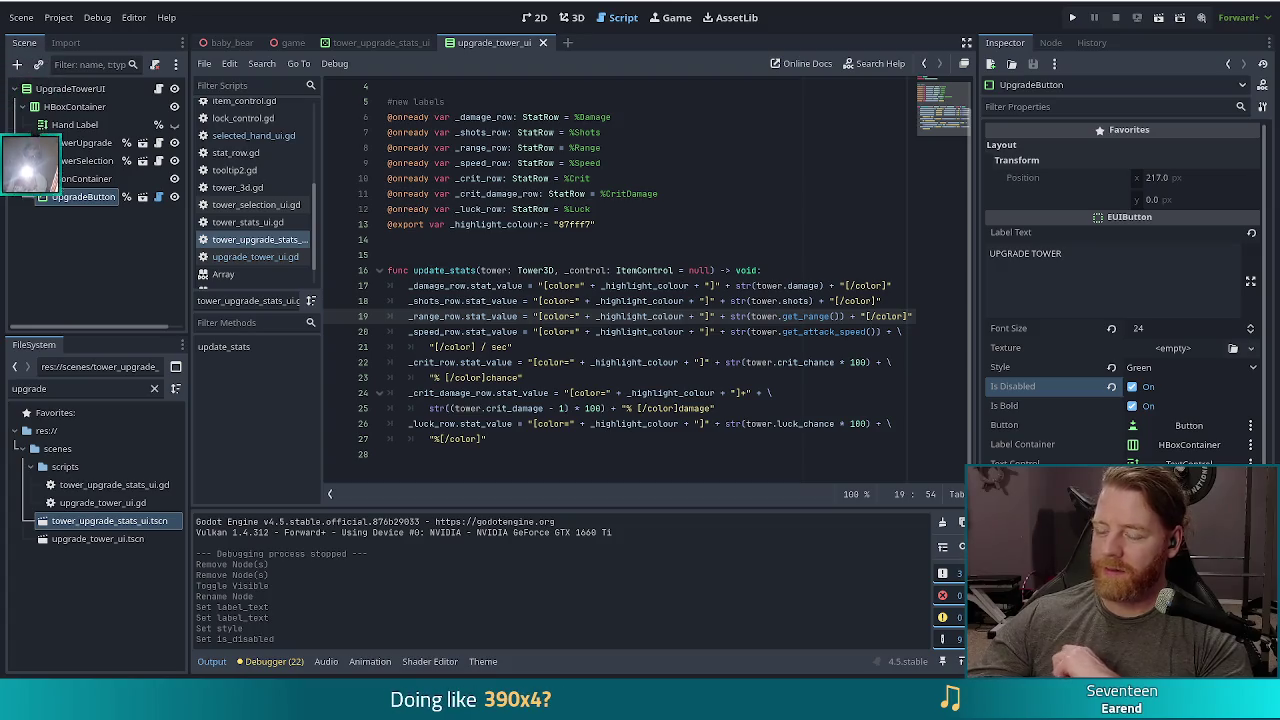
pyautogui.click(643, 332)
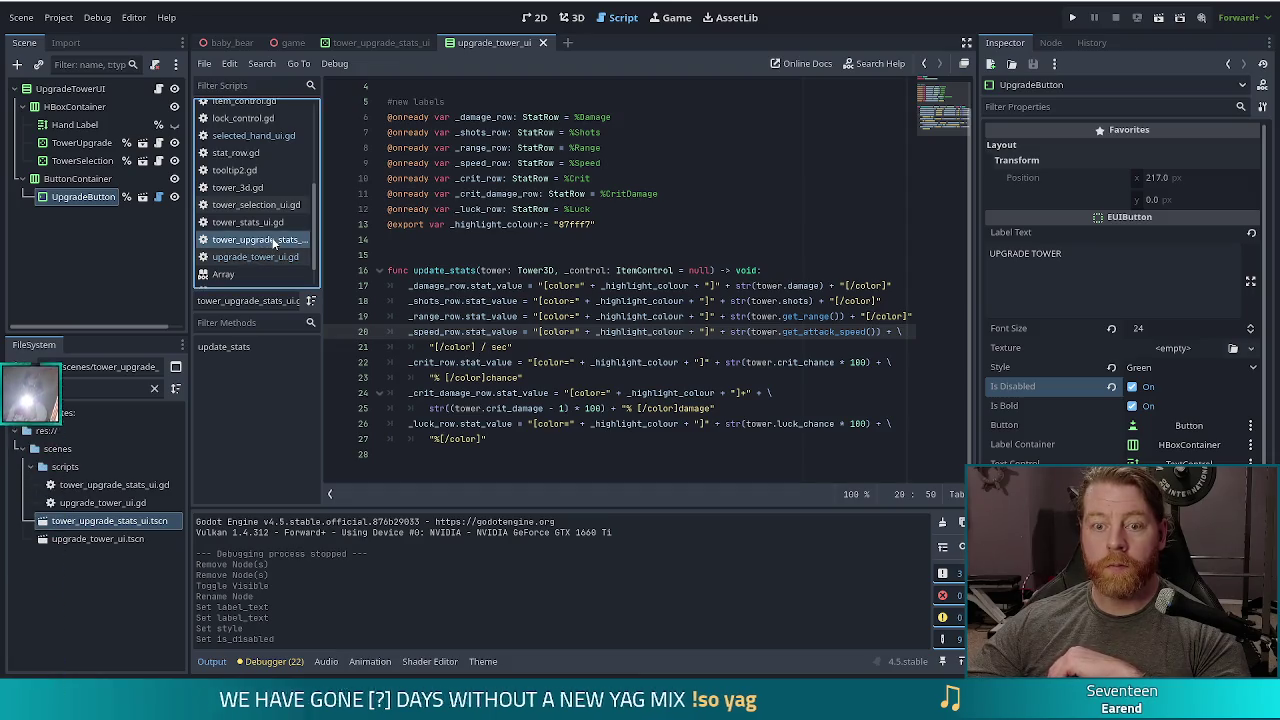
pyautogui.scroll(3, 261, 163)
# Close every open script with File > Close All, then reopen upgrade_tower_ui.gd from the FileSystem dock
pyautogui.scroll(-3, 261, 164)
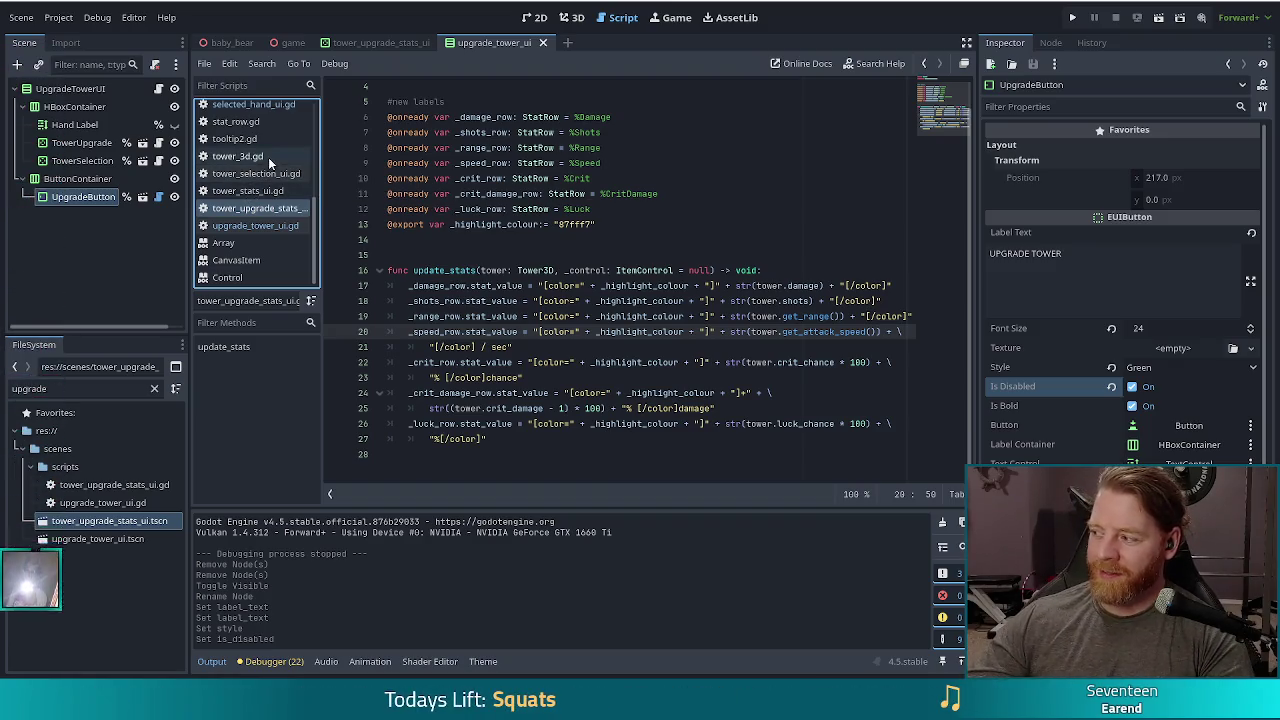
pyautogui.scroll(10, 272, 195)
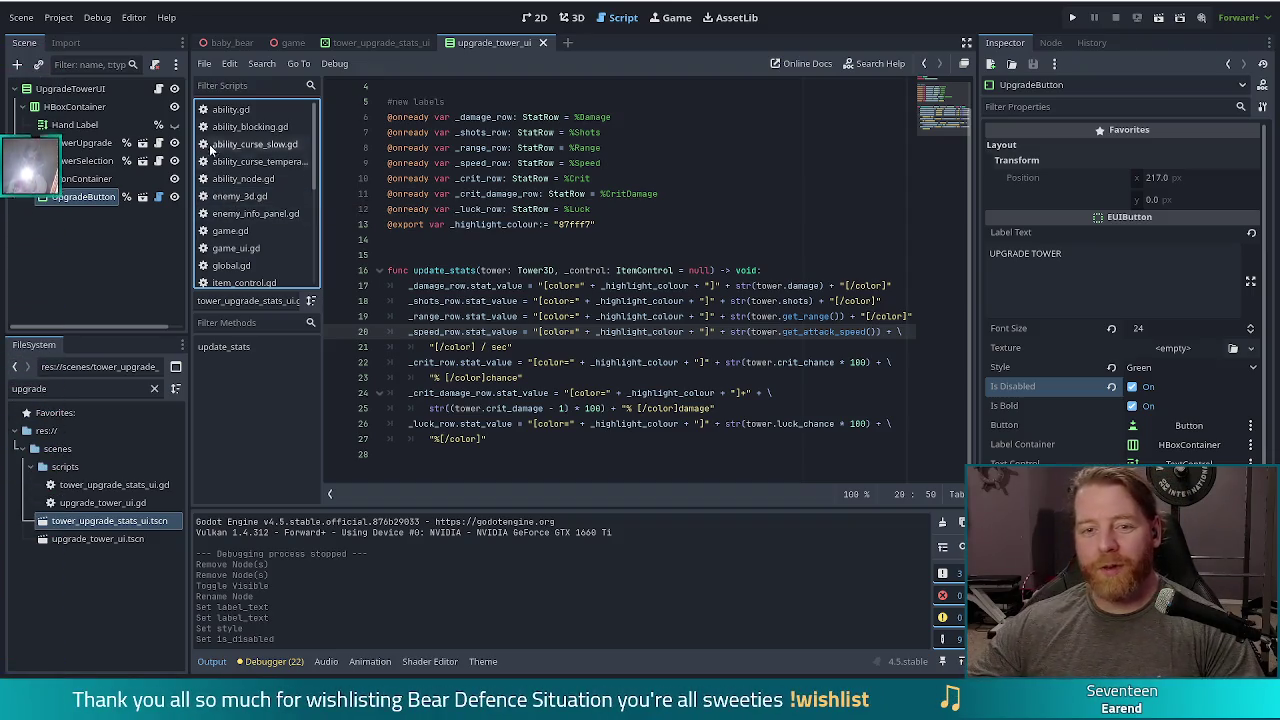
pyautogui.click(211, 68)
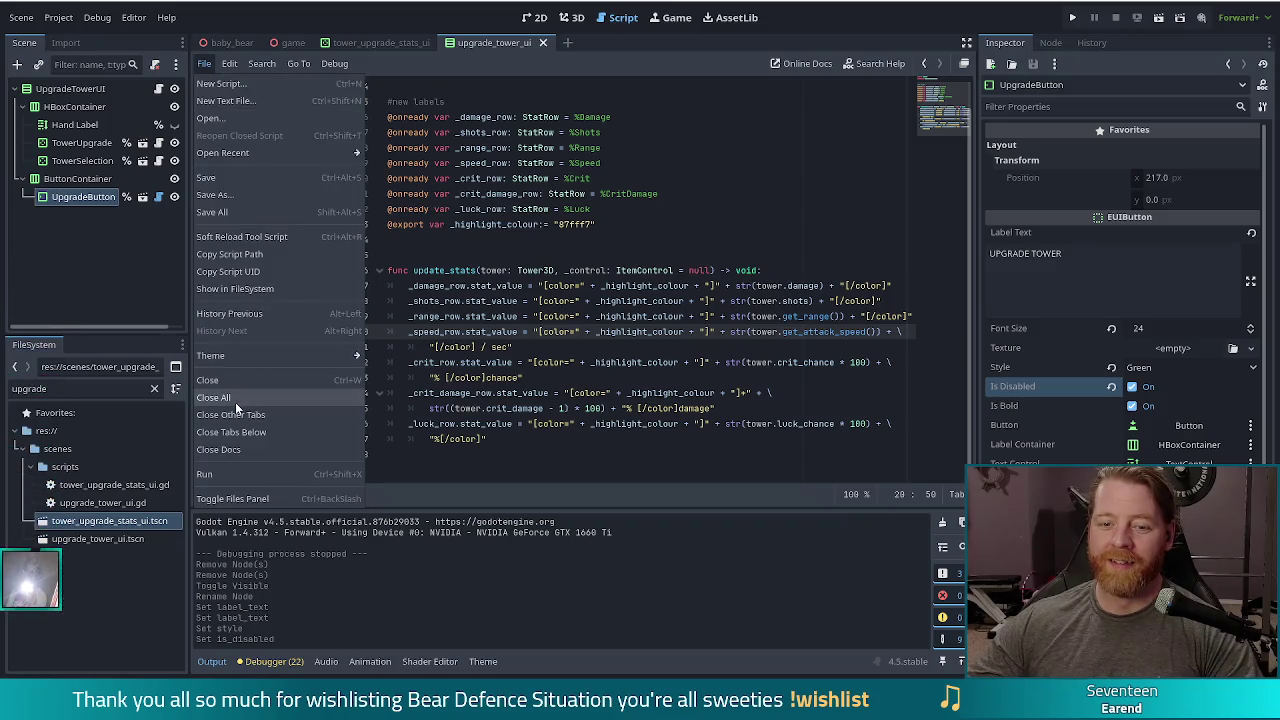
pyautogui.click(305, 194)
pyautogui.doubleClick(95, 503)
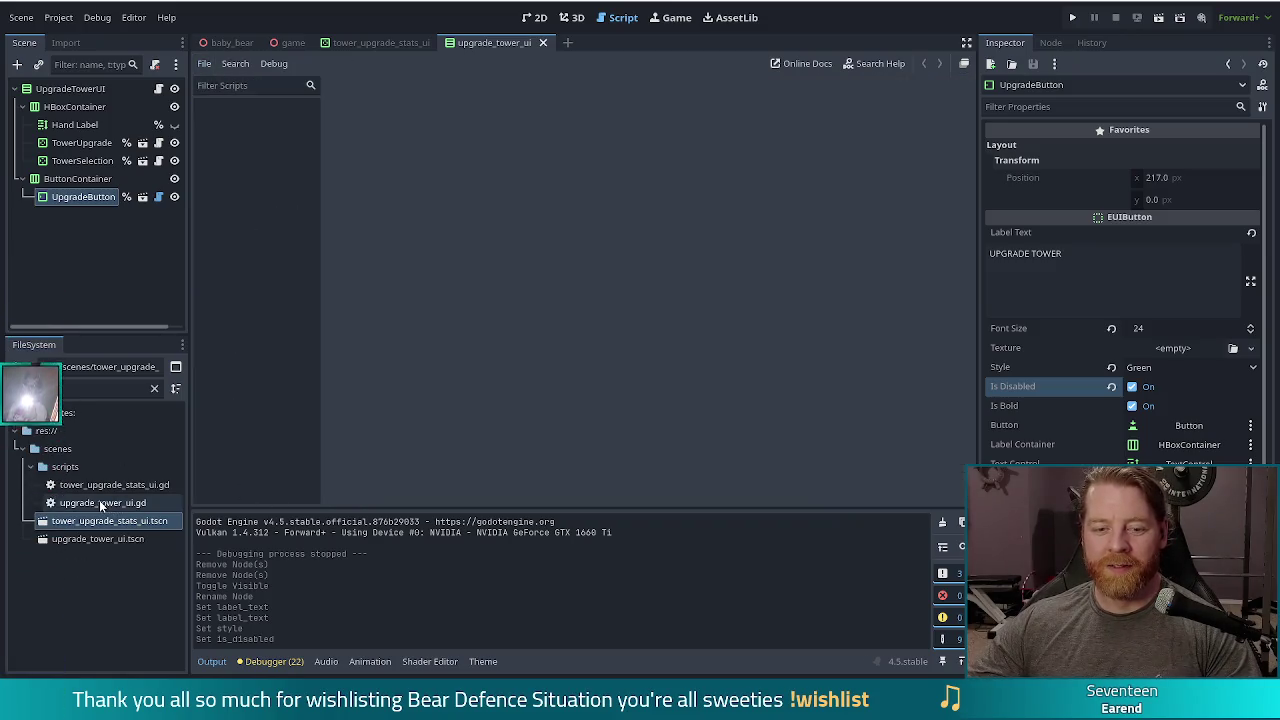
# Scroll through upgrade_tower_ui.gd, then reopen tower_upgrade_stats_ui.gd alongside it
pyautogui.click(568, 246)
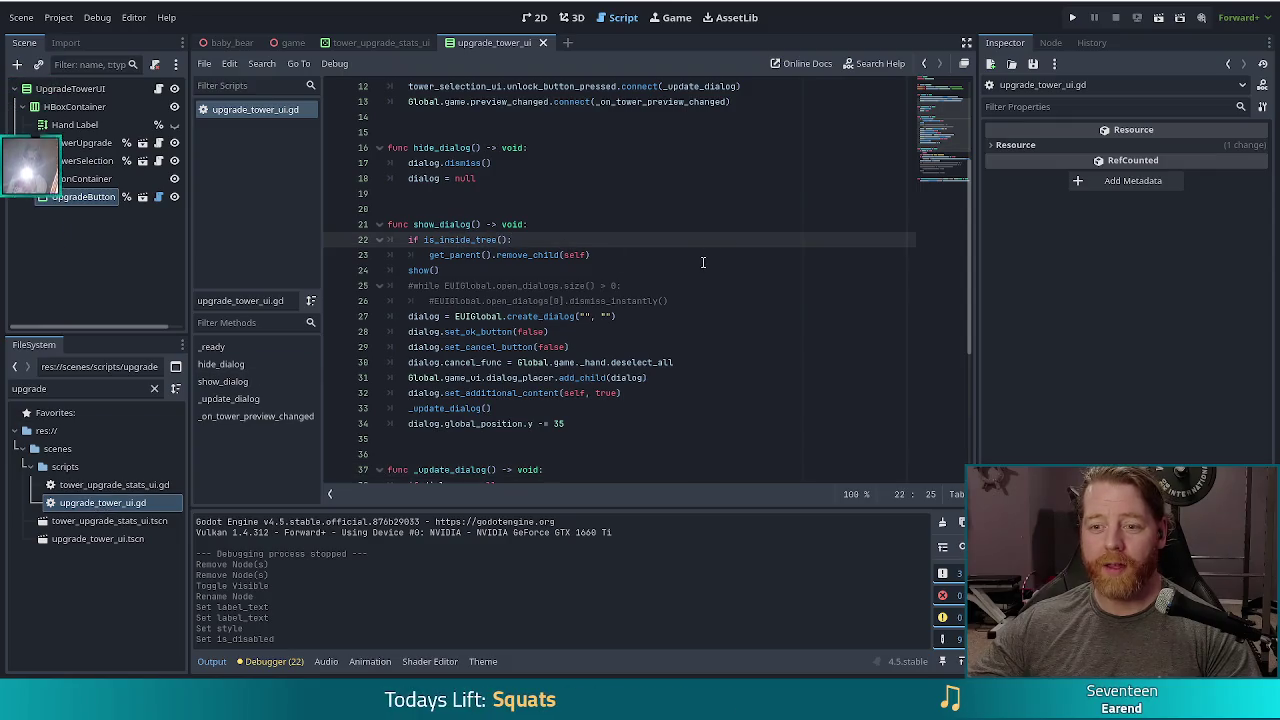
pyautogui.scroll(4, 703, 262)
pyautogui.scroll(-10, 703, 262)
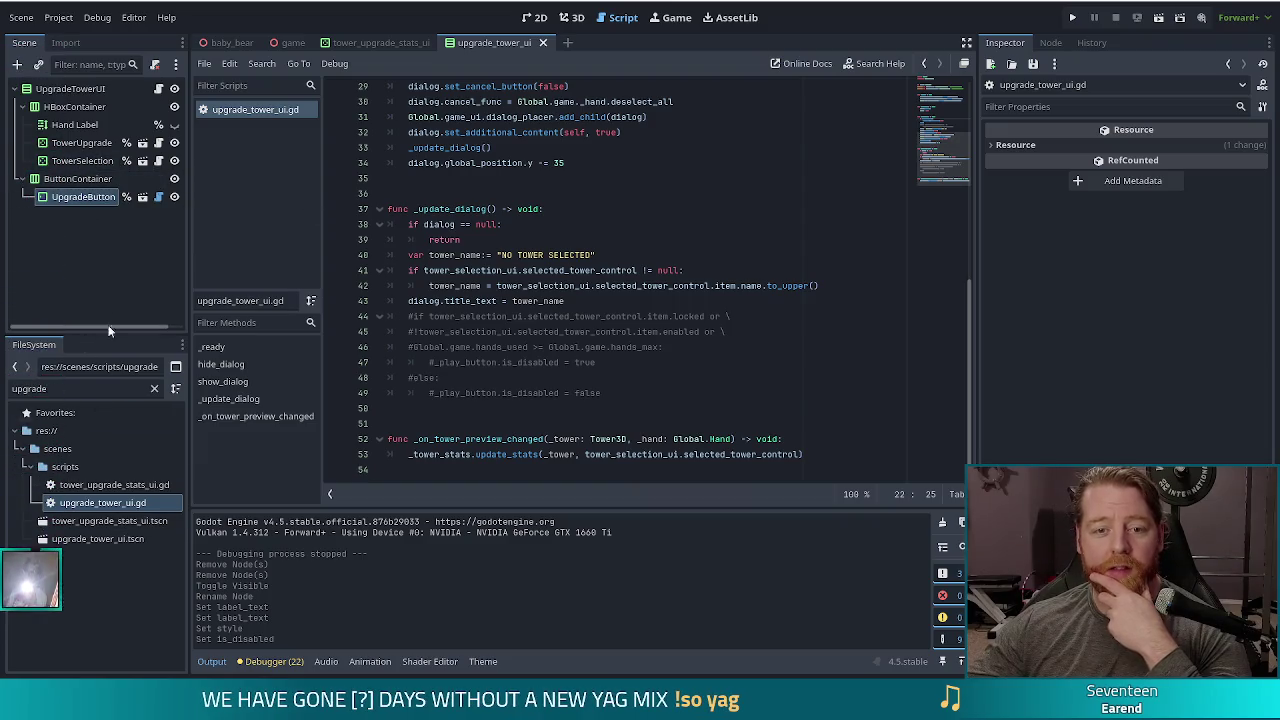
pyautogui.click(143, 143)
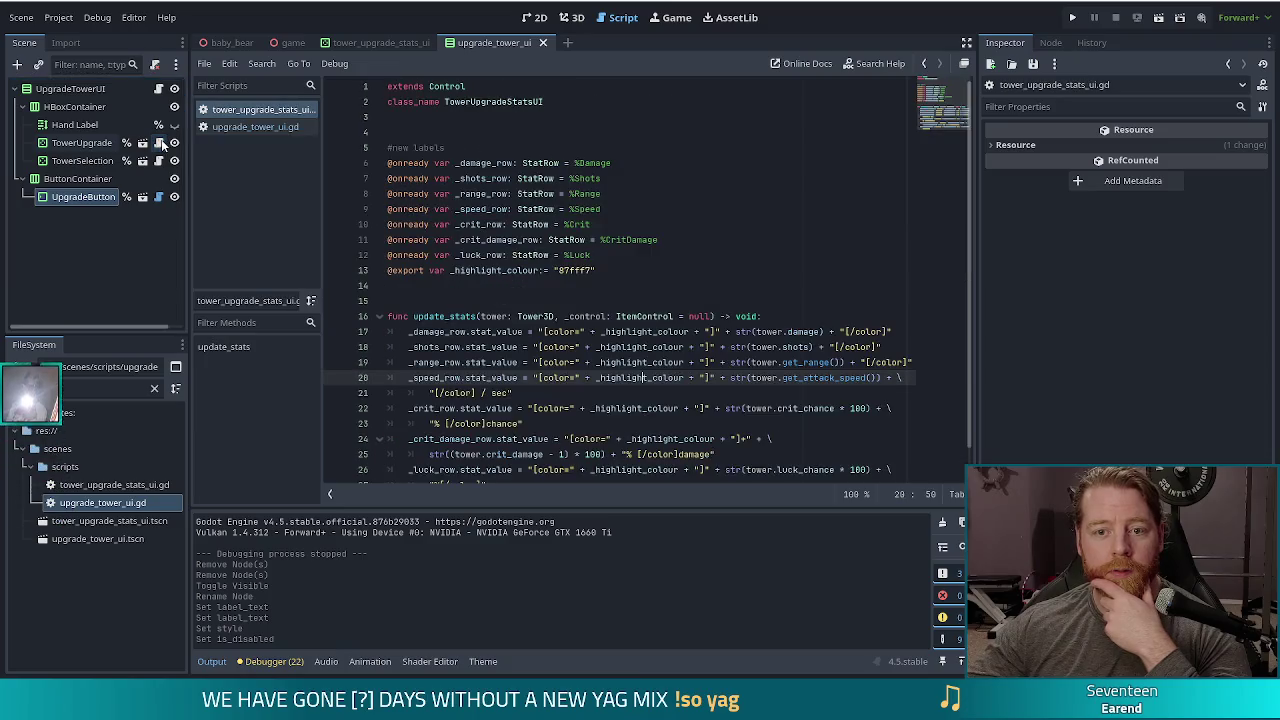
pyautogui.click(477, 178)
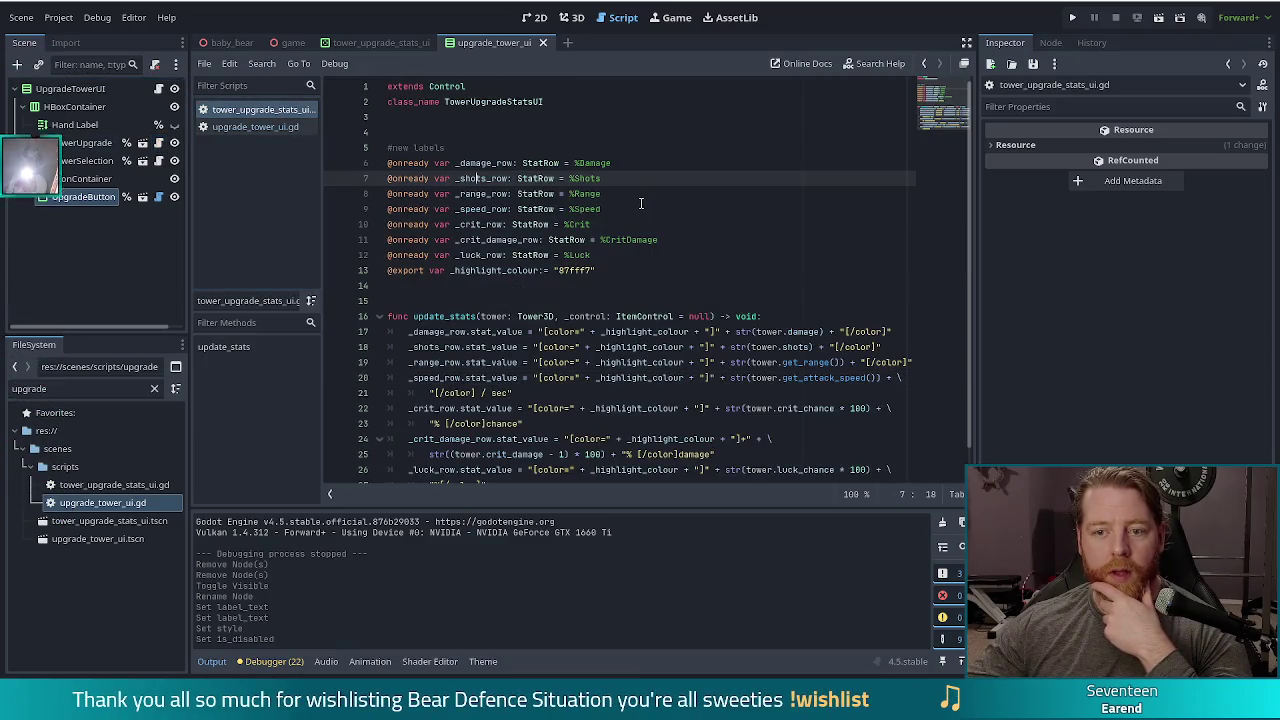
pyautogui.scroll(-1, 641, 203)
pyautogui.click(631, 239)
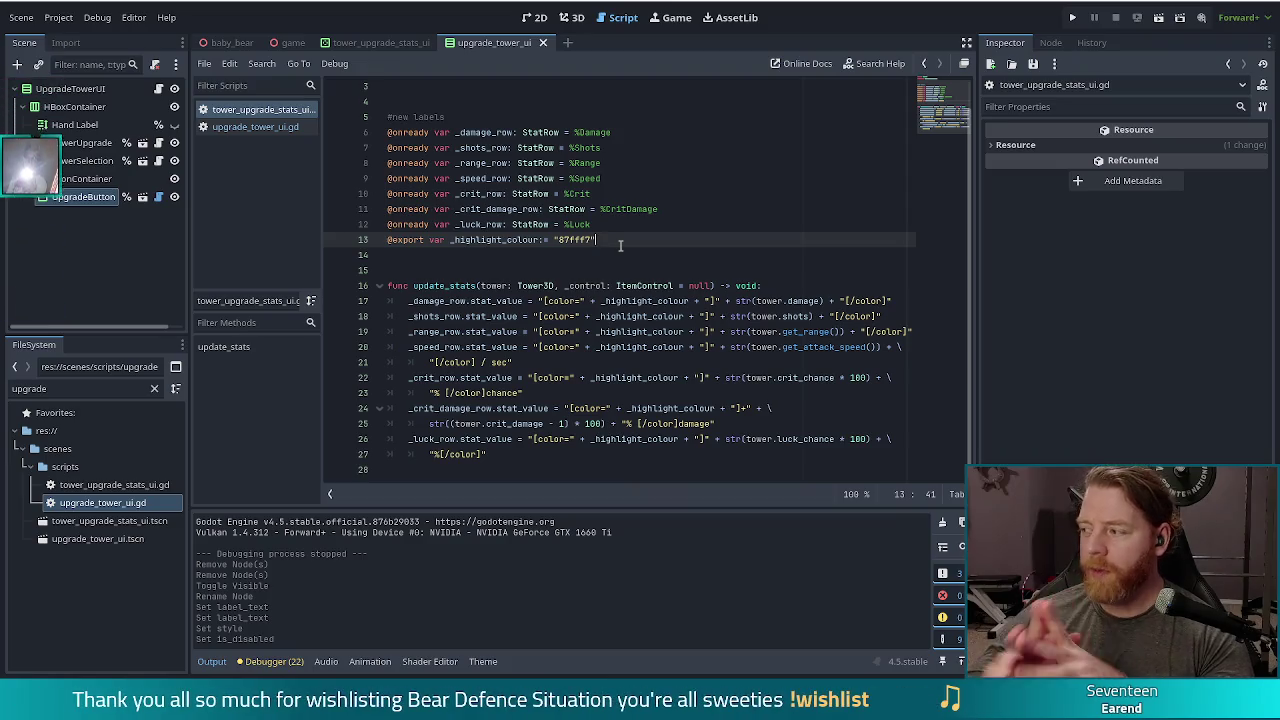
pyautogui.moveTo(450, 132); pyautogui.dragTo(648, 209)
pyautogui.click(618, 245)
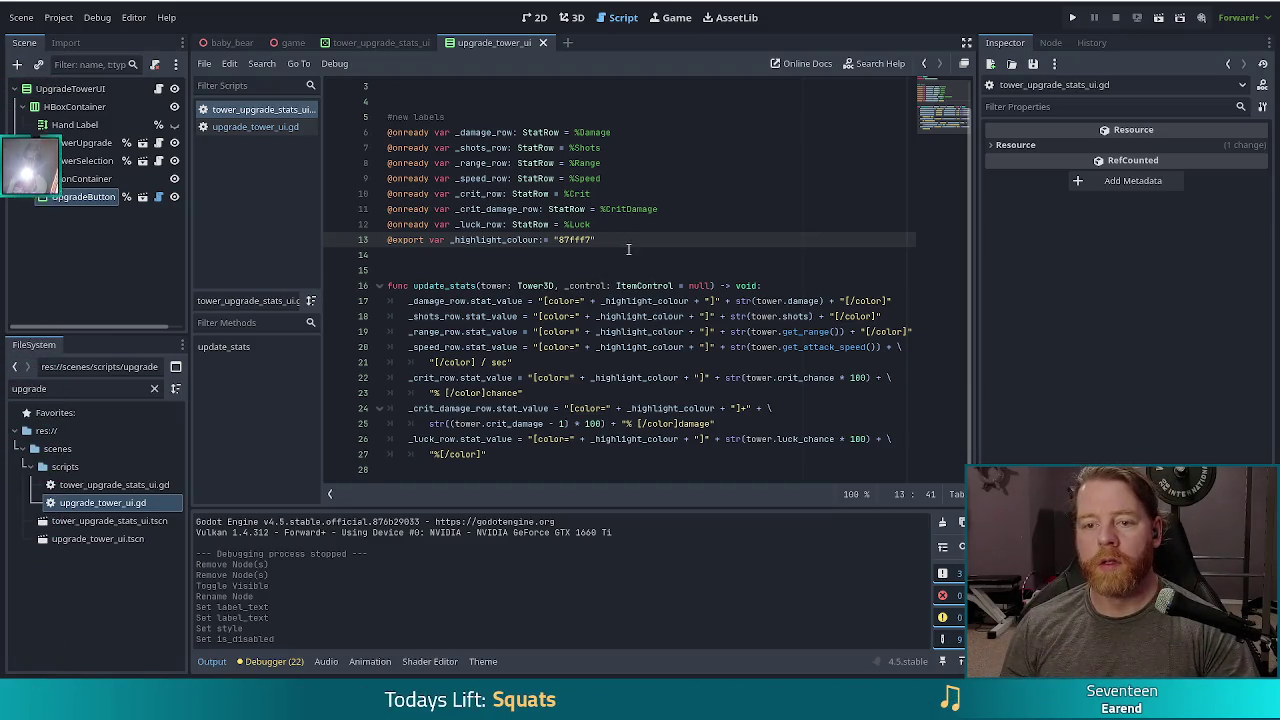
# Add 'var selected_stat_row: StatRow' on a new line below the highlight colour export
pyautogui.press('Return')
pyautogui.press('Return')
pyautogui.write('var')
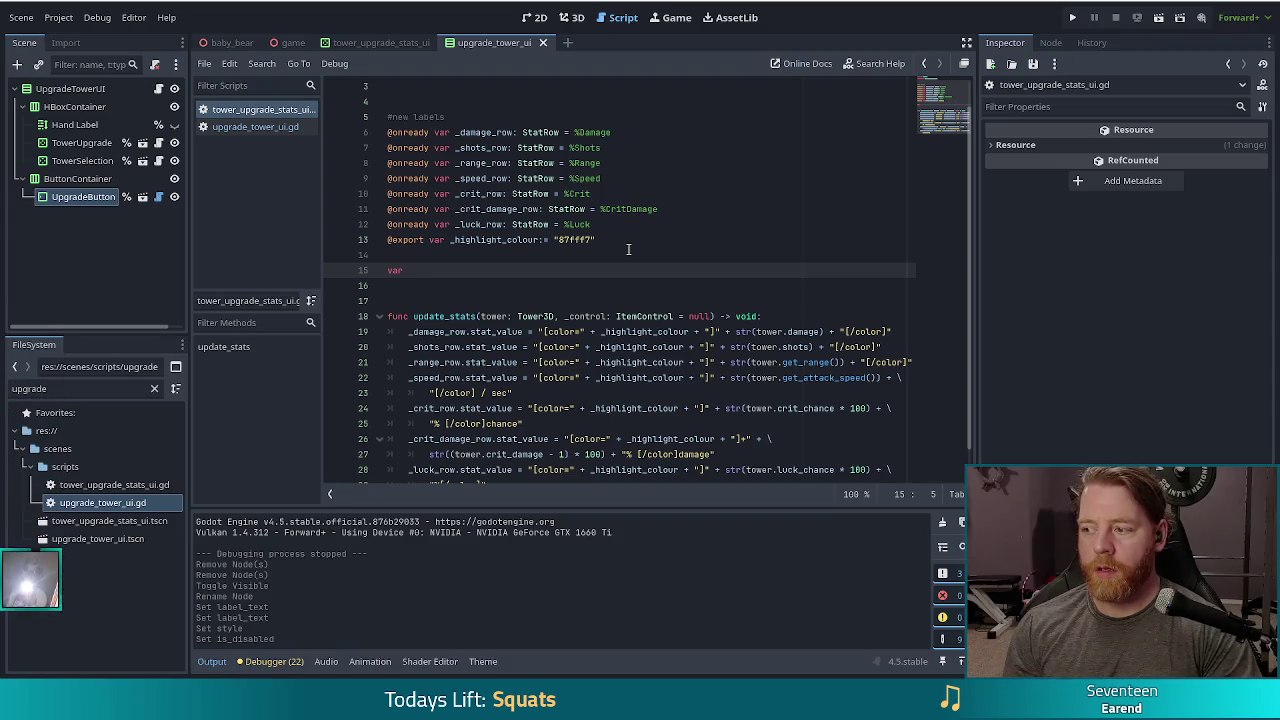
pyautogui.write('selected_')
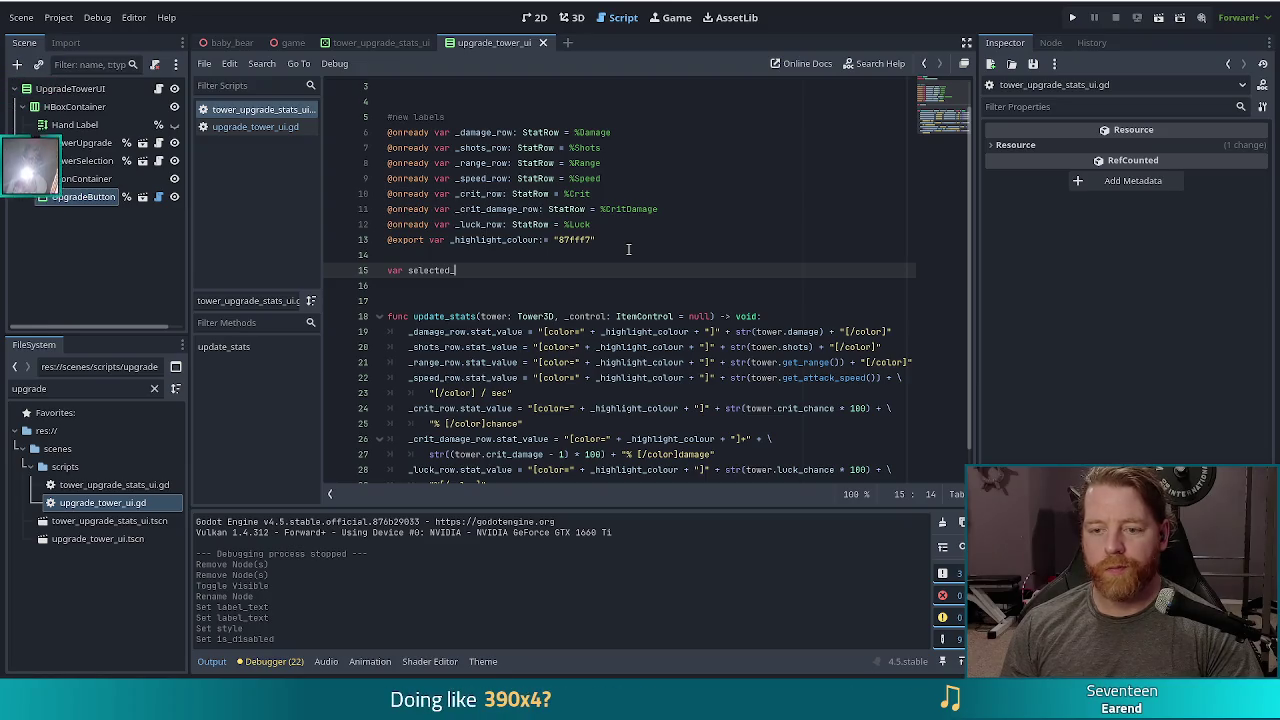
pyautogui.write('tat')
pyautogui.press('BackSpace')
pyautogui.press('BackSpace')
pyautogui.write('stat_row')
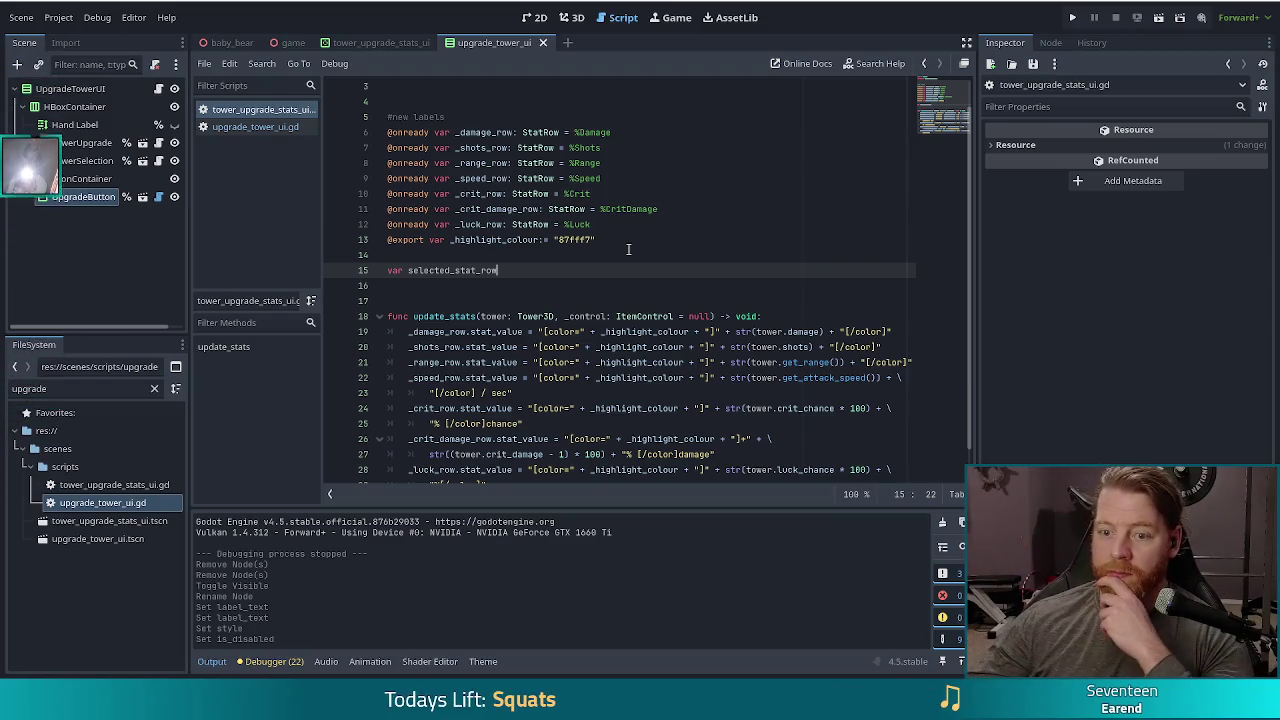
pyautogui.write(':')
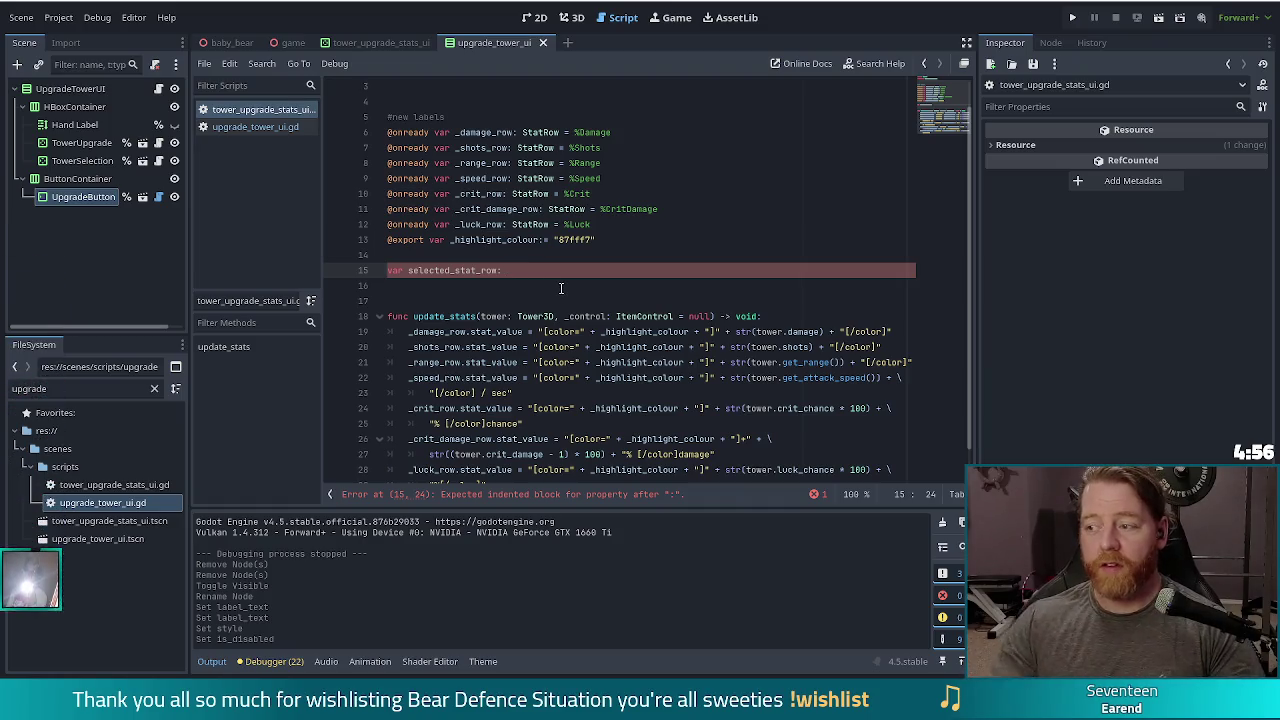
pyautogui.write(' StatRow')
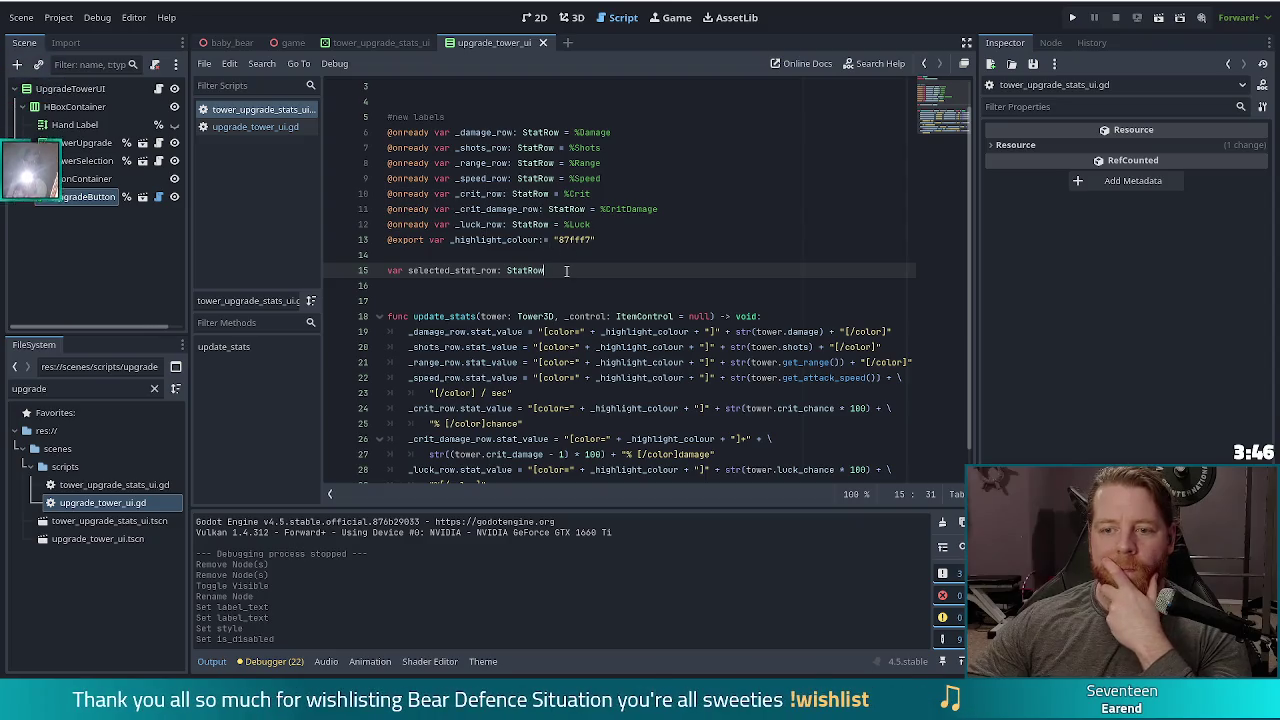
pyautogui.scroll(-1, 590, 280)
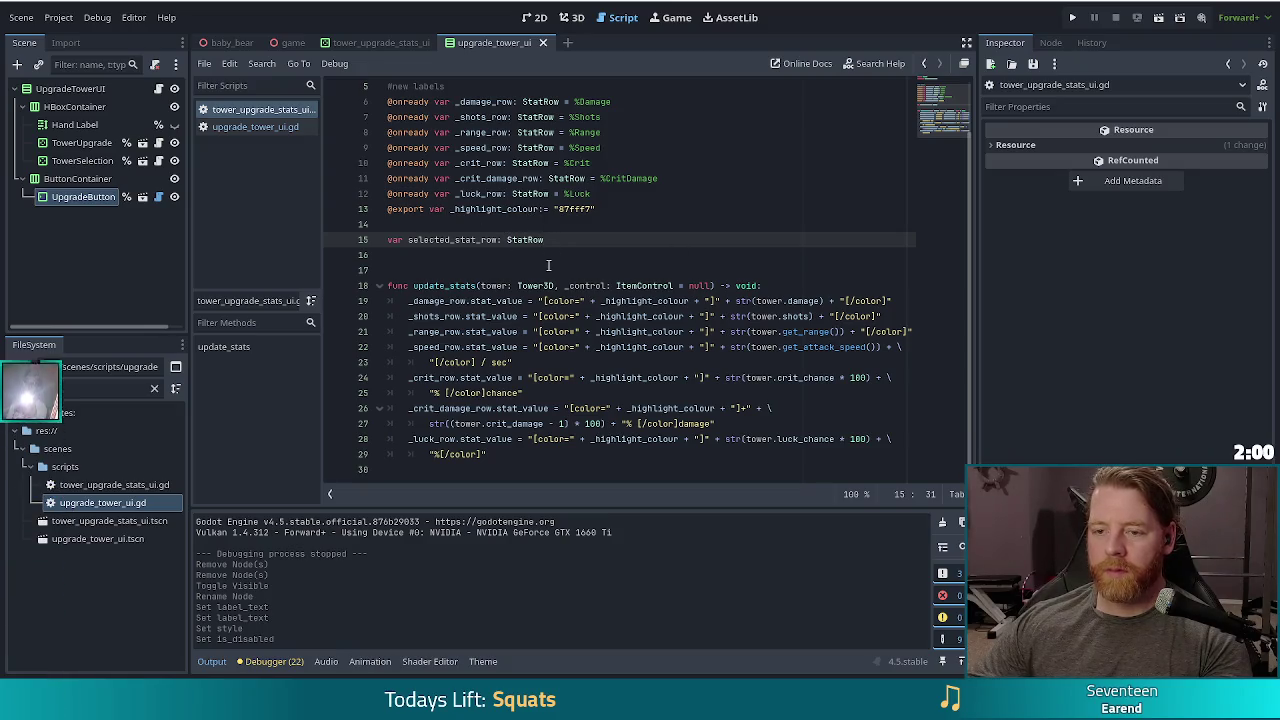
pyautogui.click(607, 300)
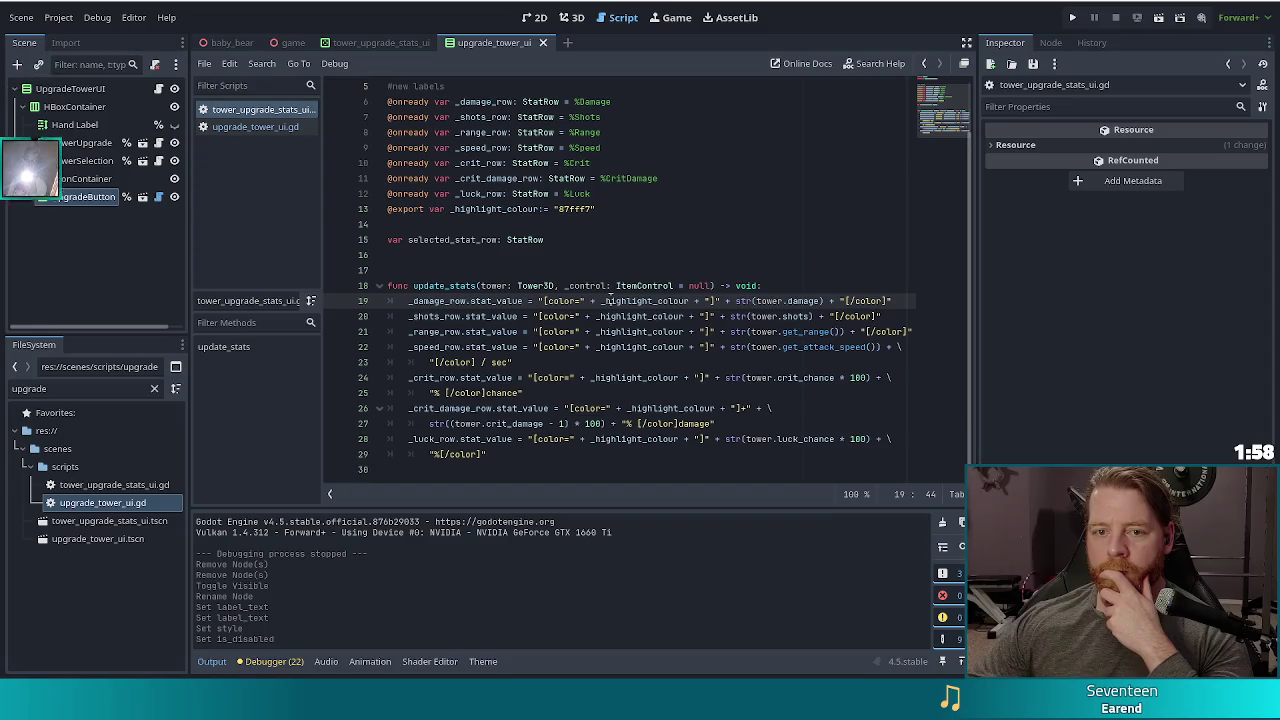
# Filter the FileSystem by 'stat' and open stat_row.gd at its _gui_input function
pyautogui.doubleClick(88, 391)
pyautogui.write('stat')
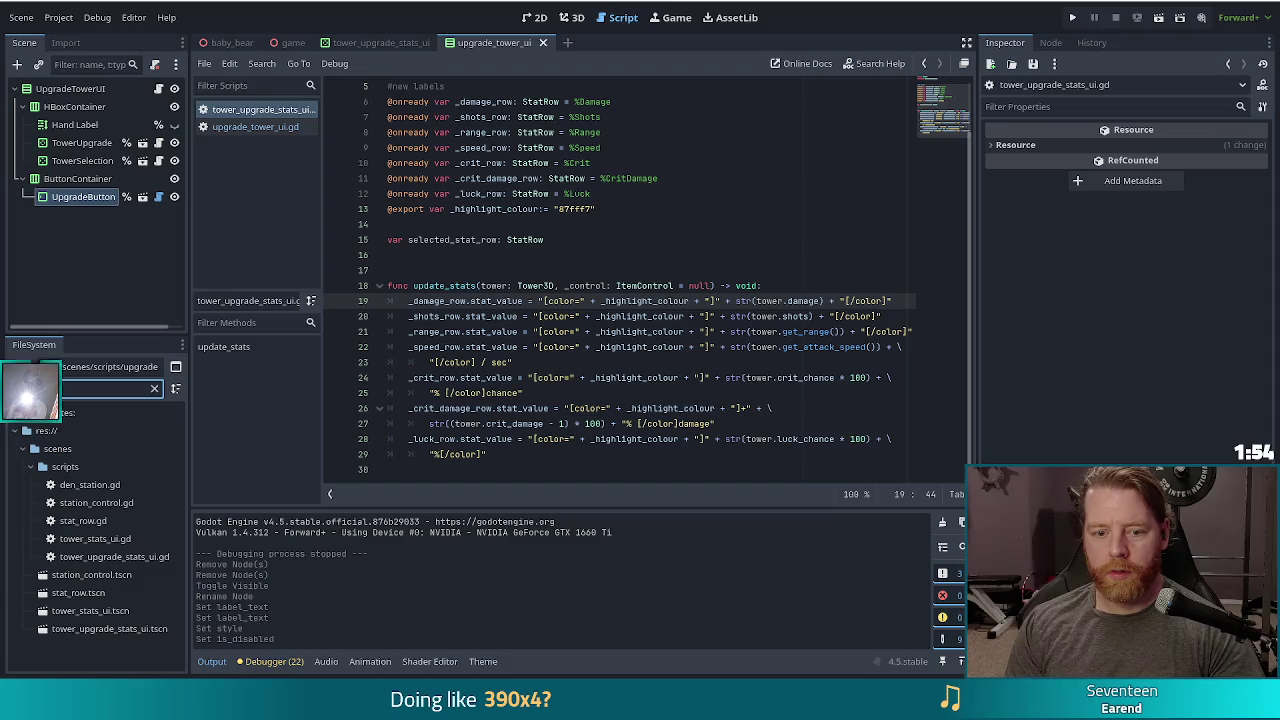
pyautogui.click(82, 521)
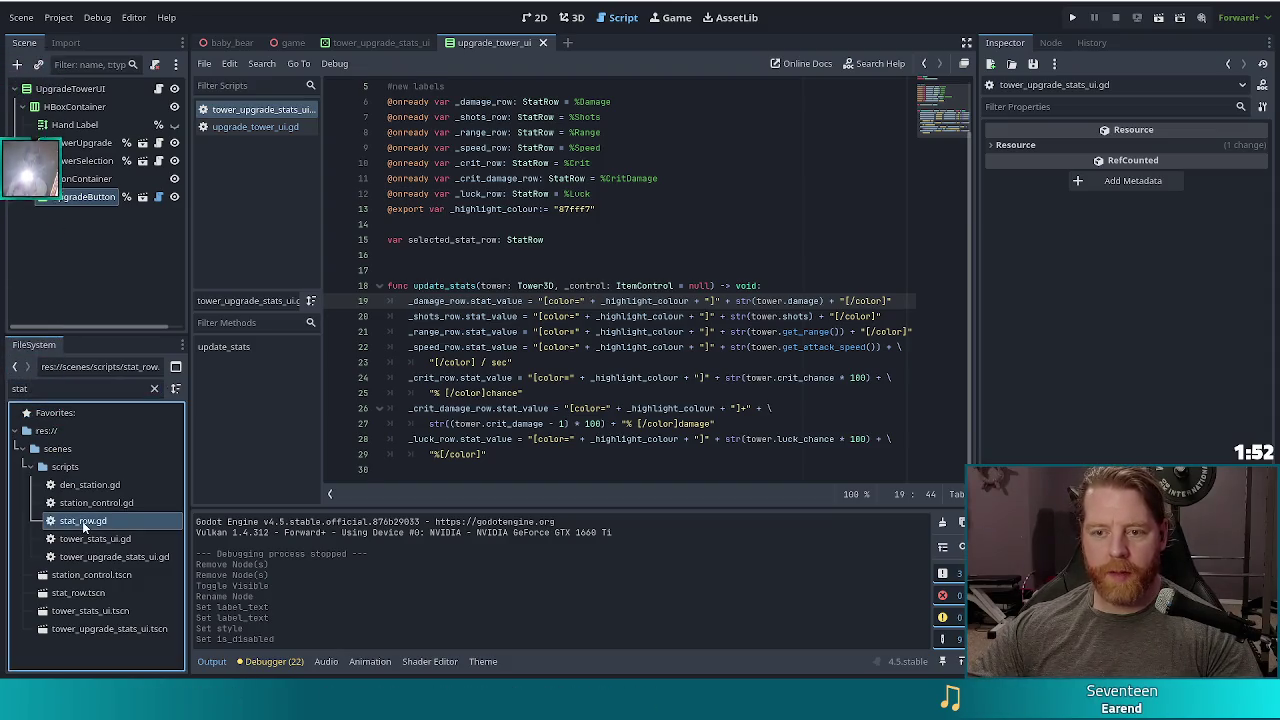
pyautogui.doubleClick(82, 521)
pyautogui.scroll(2, 561, 241)
pyautogui.click(561, 241)
pyautogui.scroll(-4, 561, 241)
pyautogui.click(571, 443)
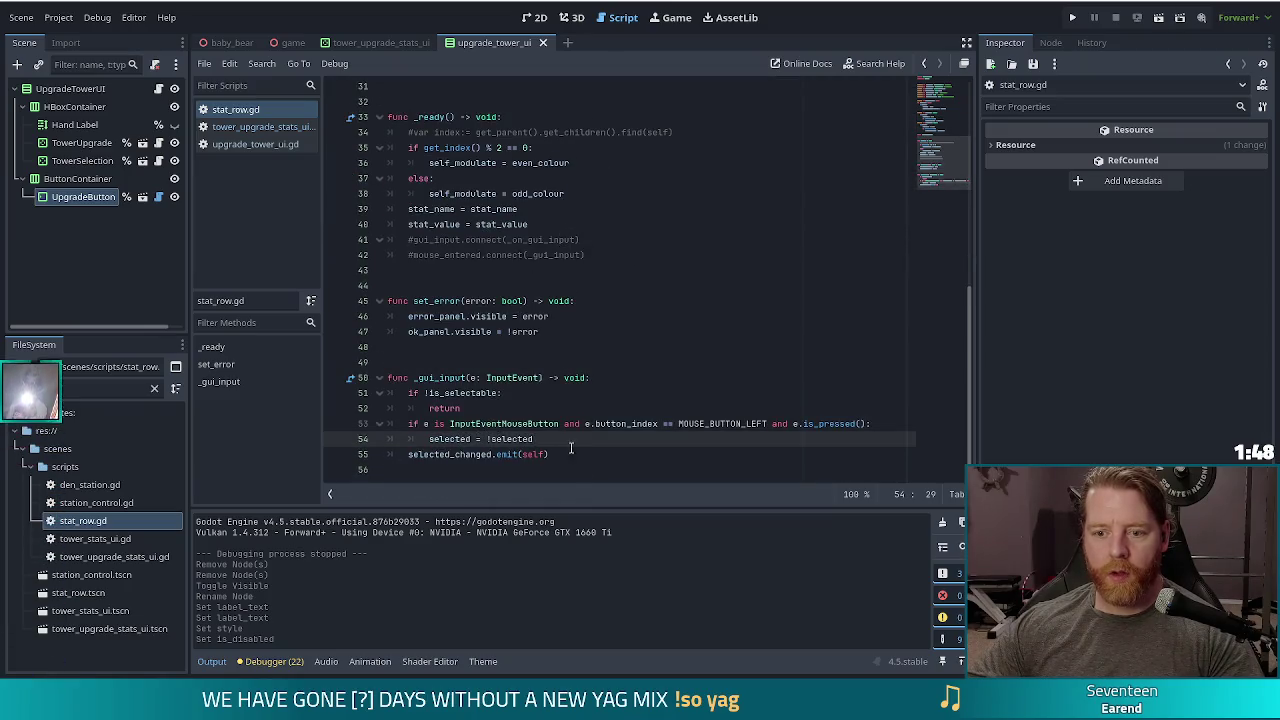
pyautogui.click(571, 452)
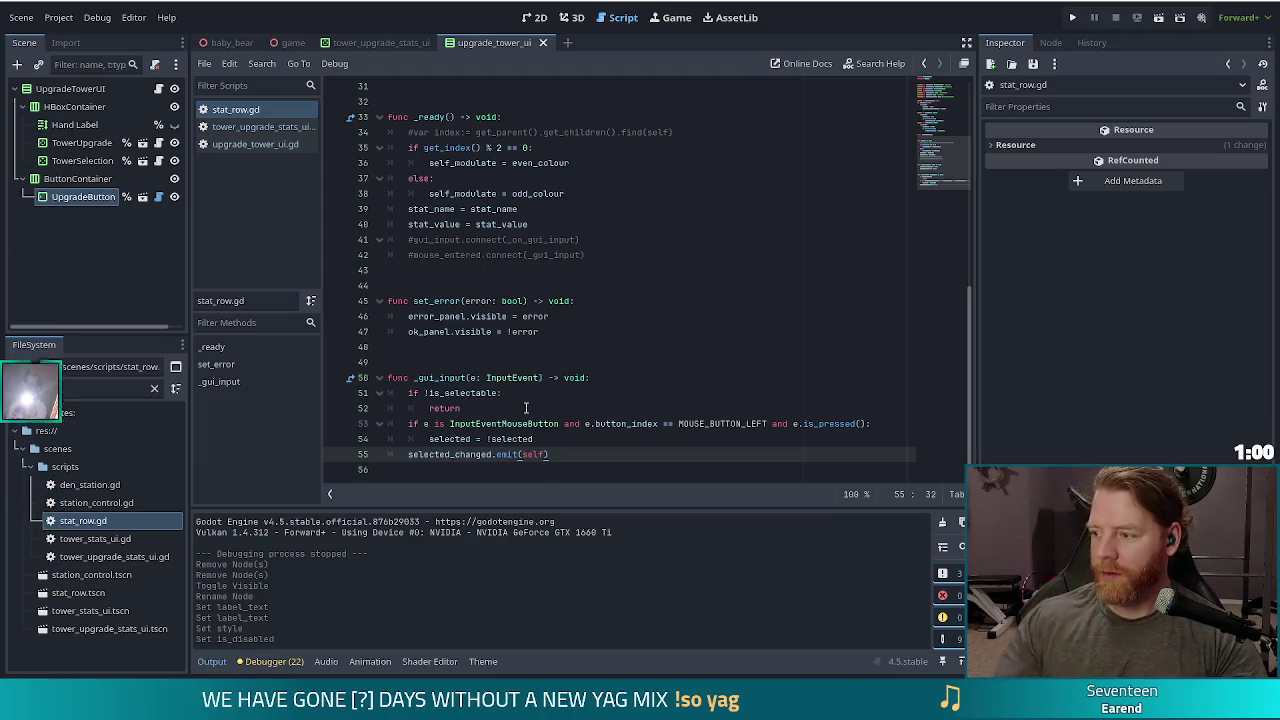
pyautogui.click(615, 393)
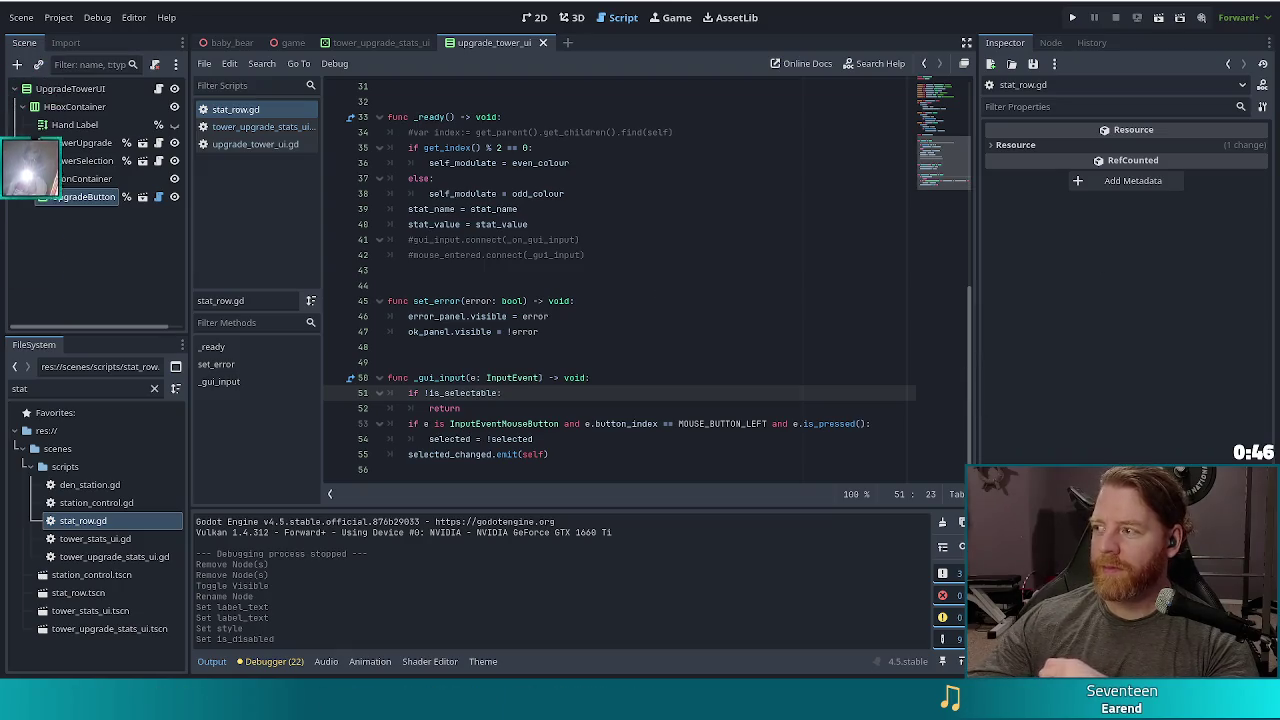
pyautogui.press('Down')
pyautogui.press('Down')
pyautogui.press('Down')
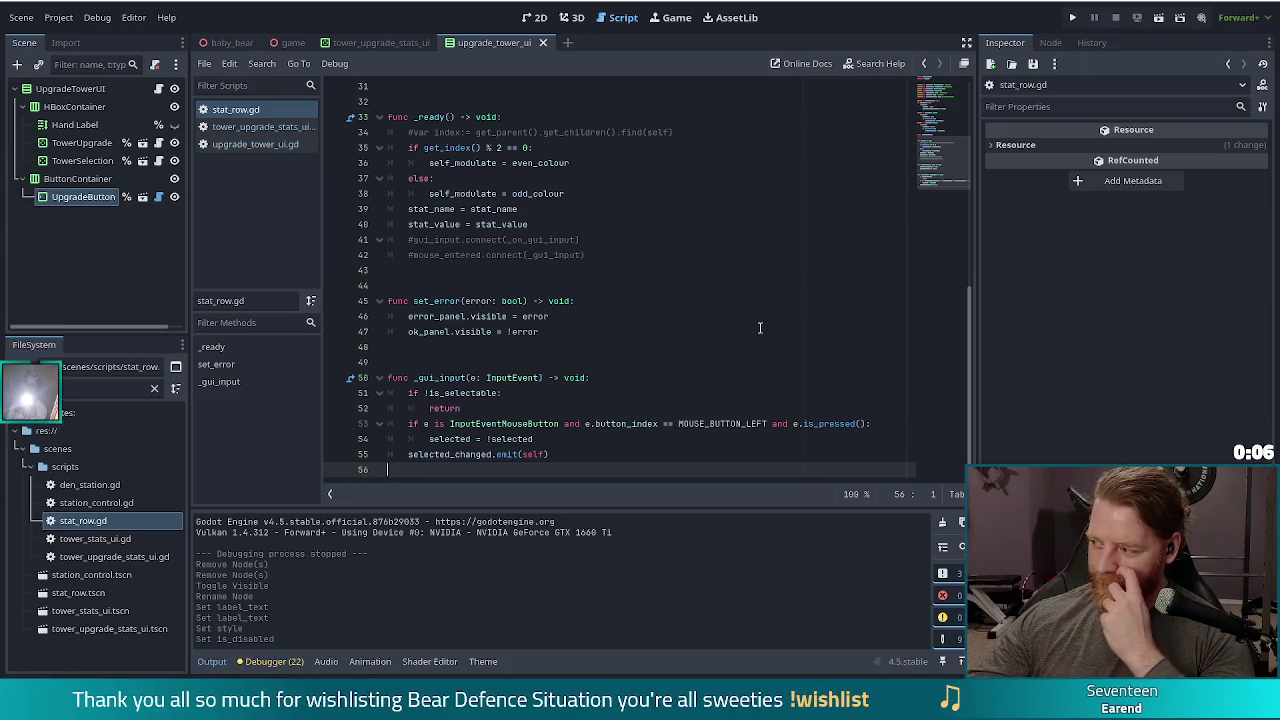
pyautogui.hotkey('alt', 'Left')
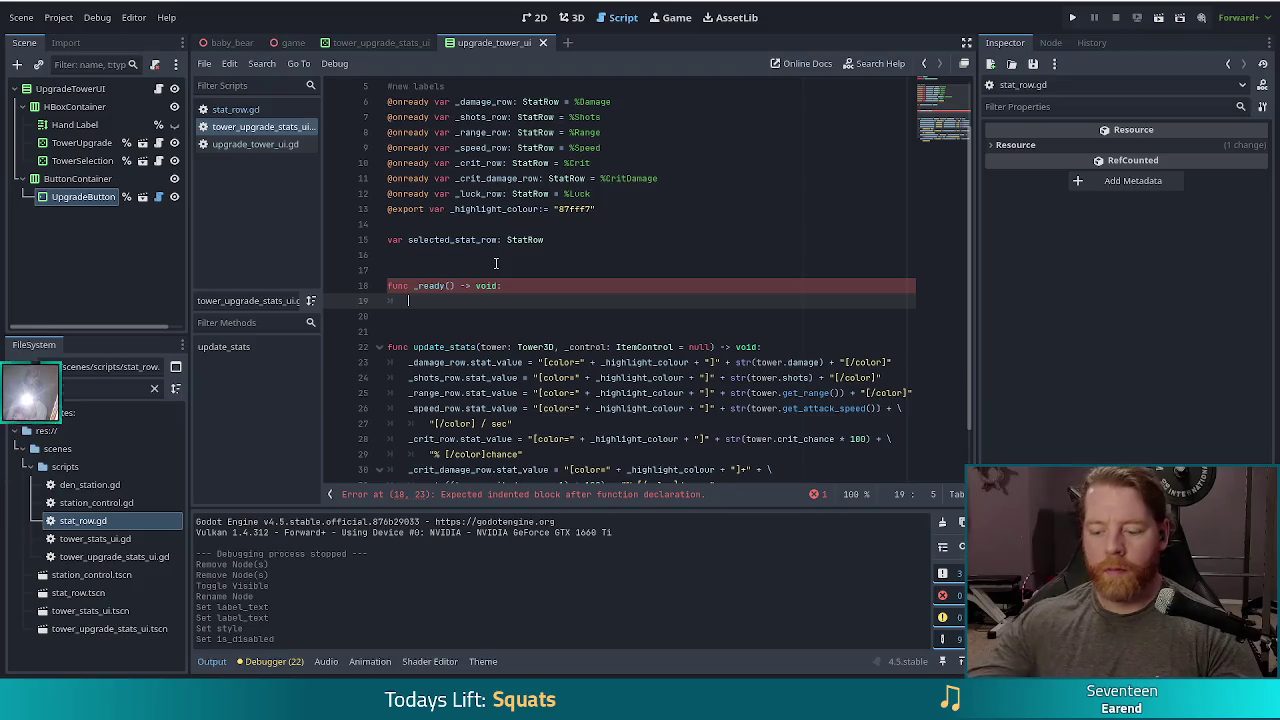
# Add '_damage_row.selected_changed.connect(_on_selected_changed)' to the _ready function
pyautogui.write('_damage_row.conn')
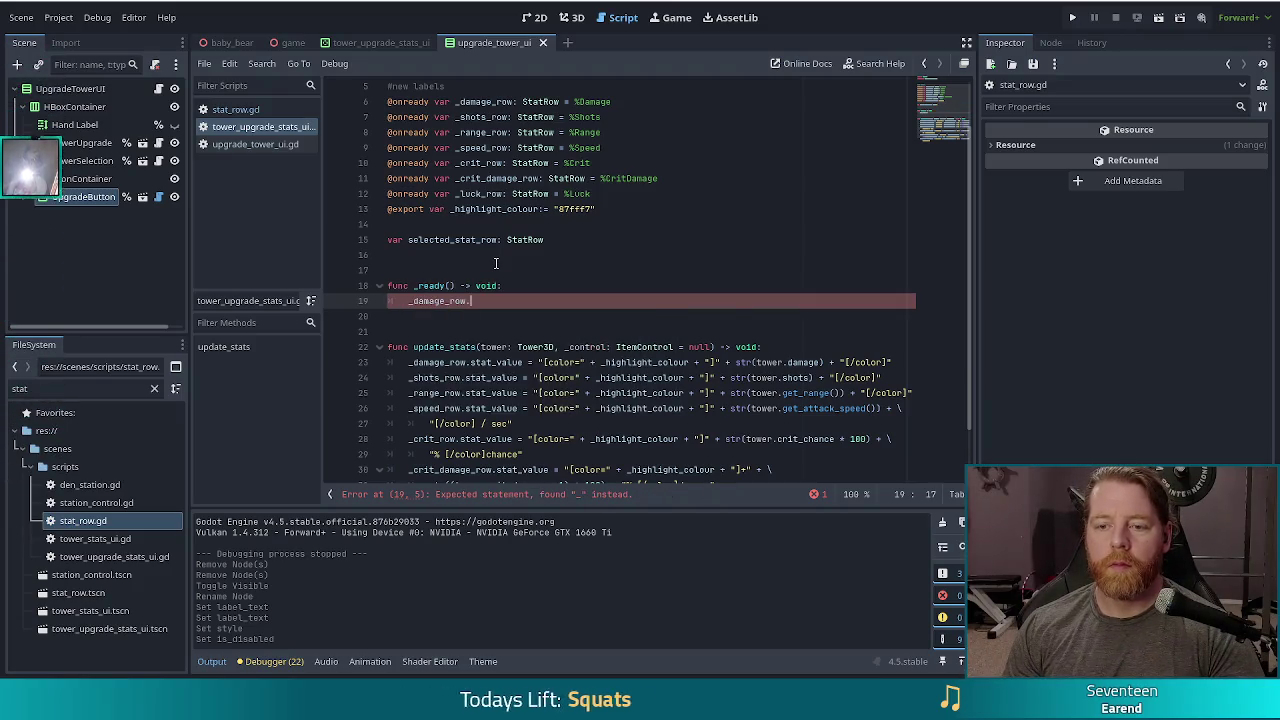
pyautogui.press('Return')
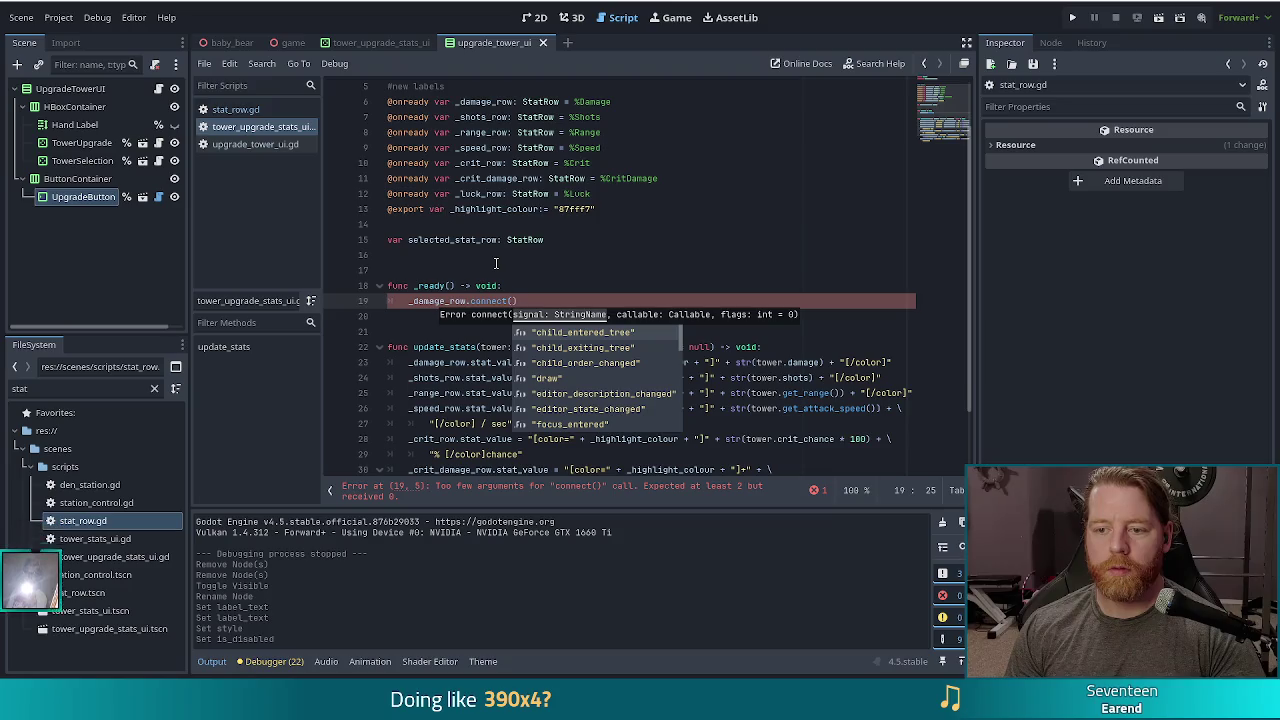
pyautogui.press('BackSpace')
pyautogui.press('BackSpace')
pyautogui.press('BackSpace')
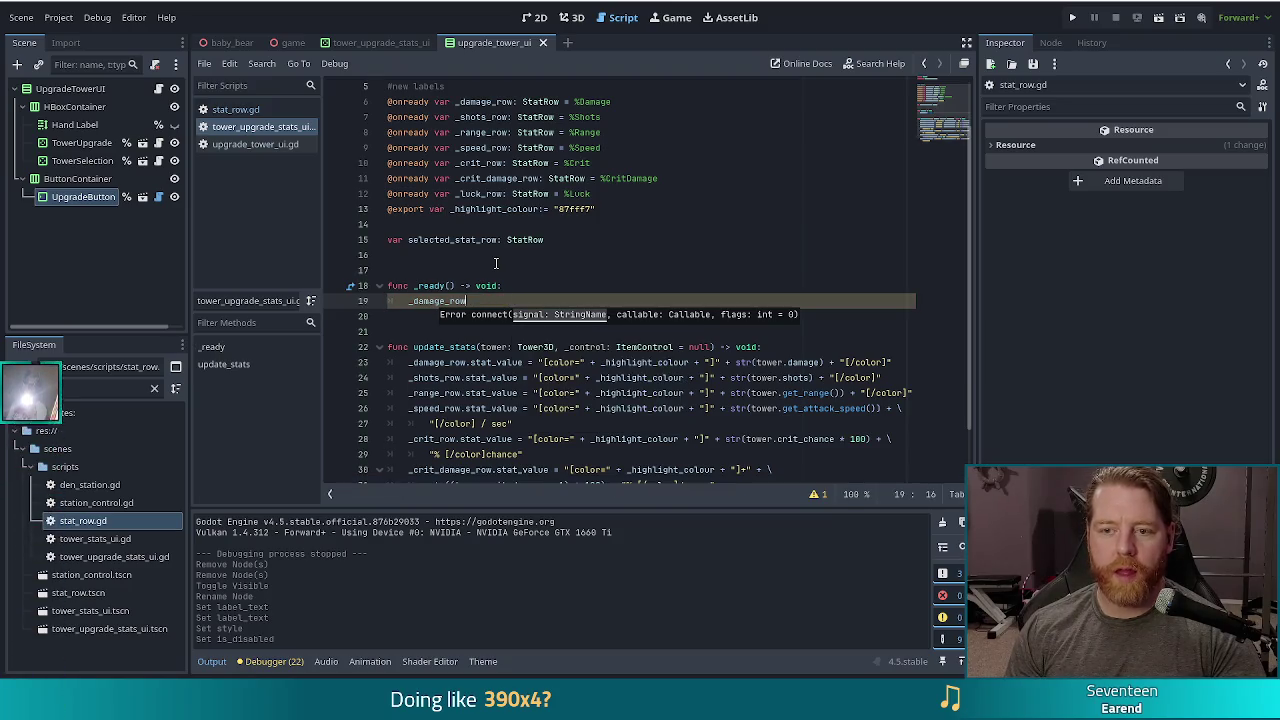
pyautogui.write('.sel')
pyautogui.press('Return')
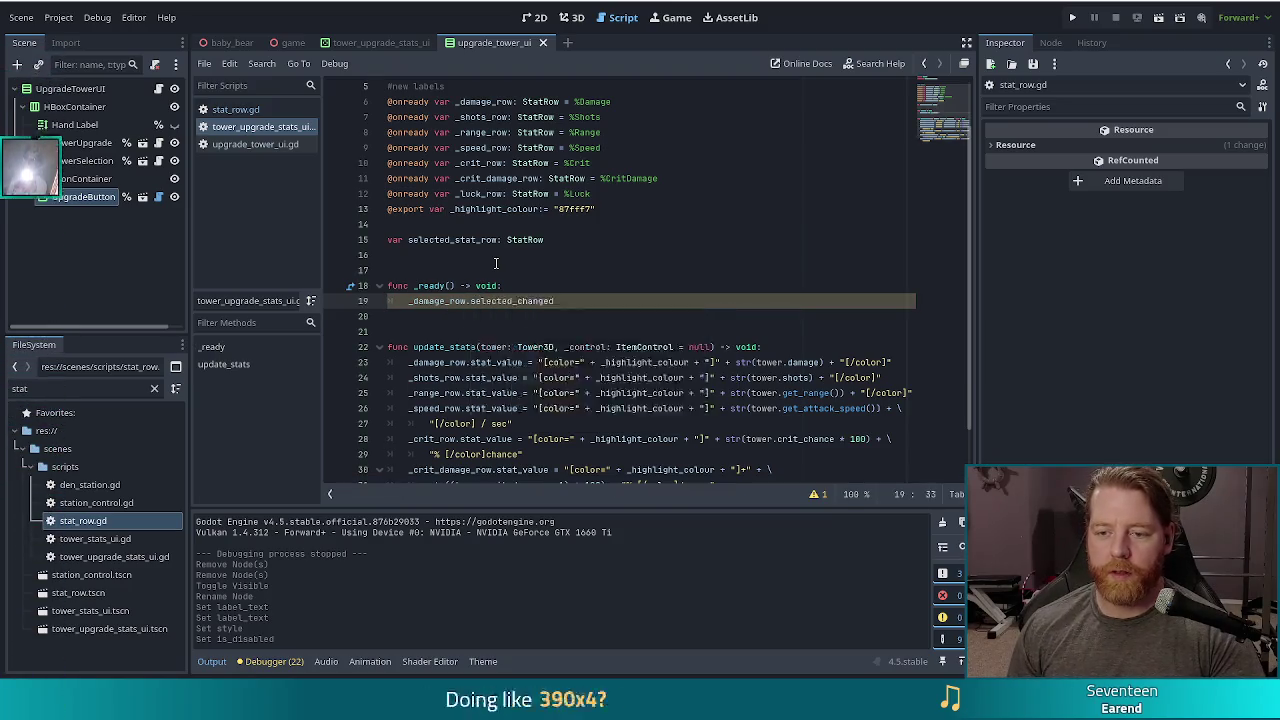
pyautogui.write('.con')
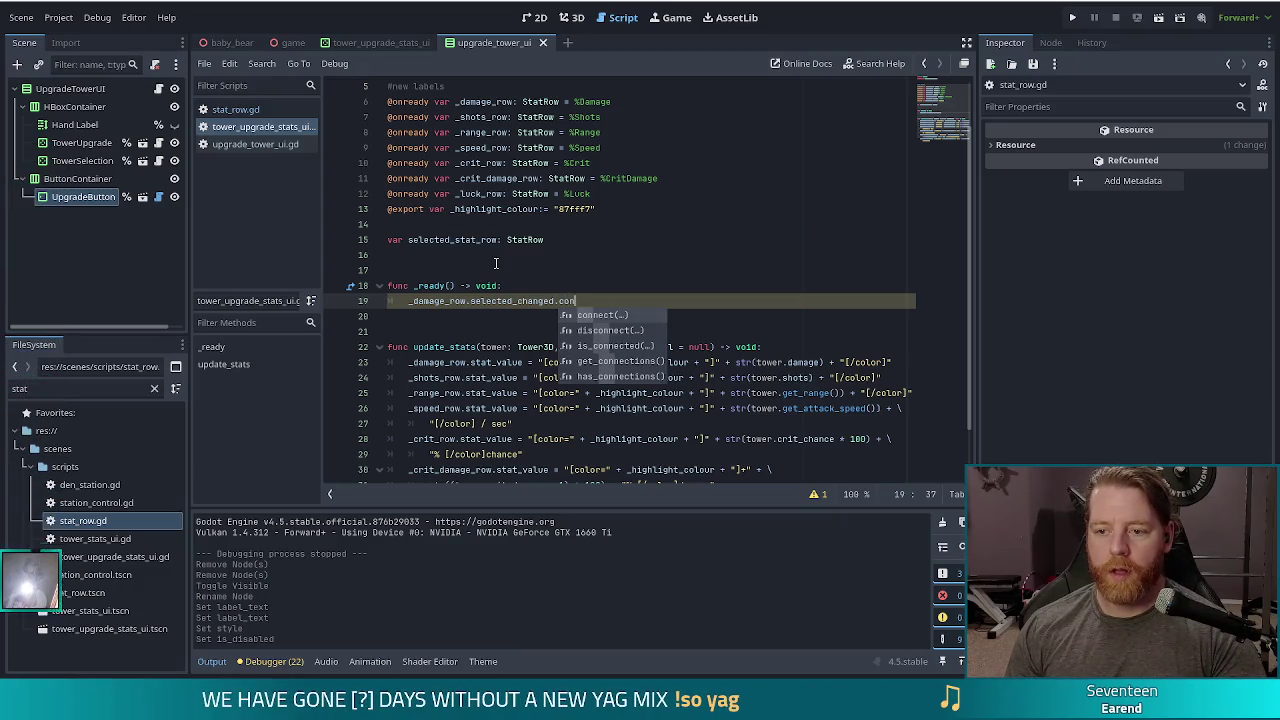
pyautogui.press('Return')
pyautogui.write('_on_select')
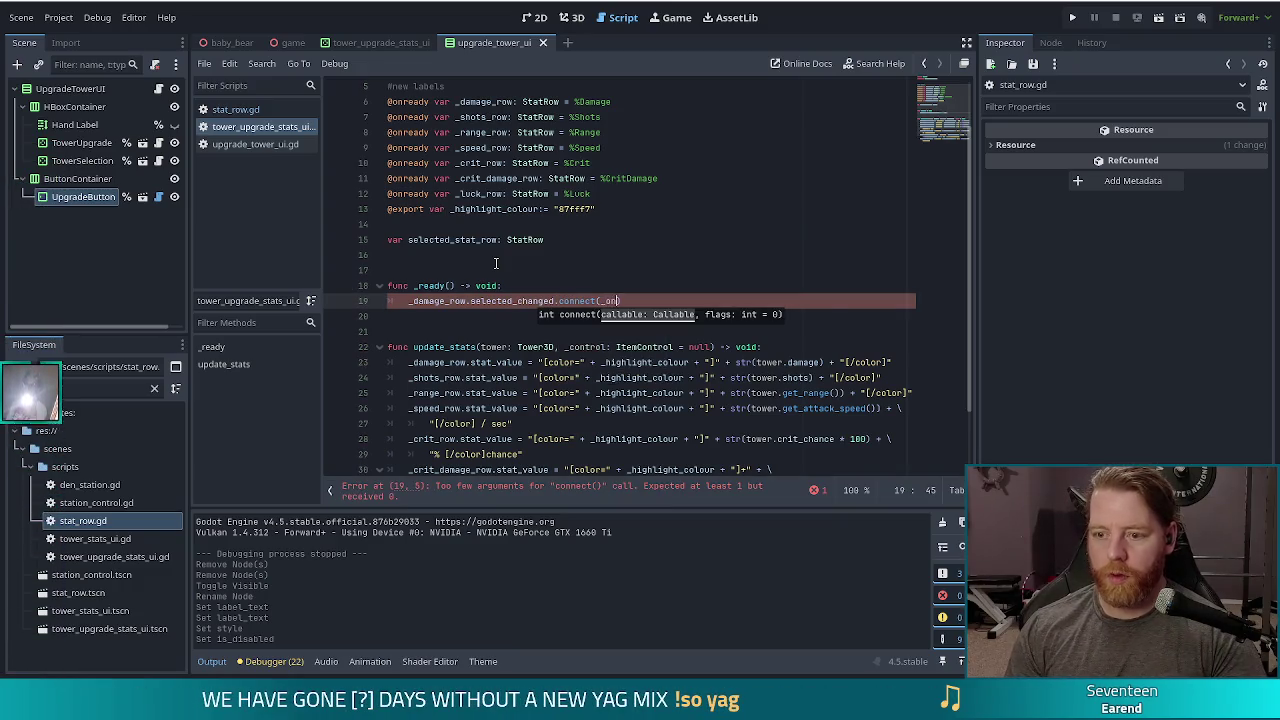
pyautogui.write('ed_changed')
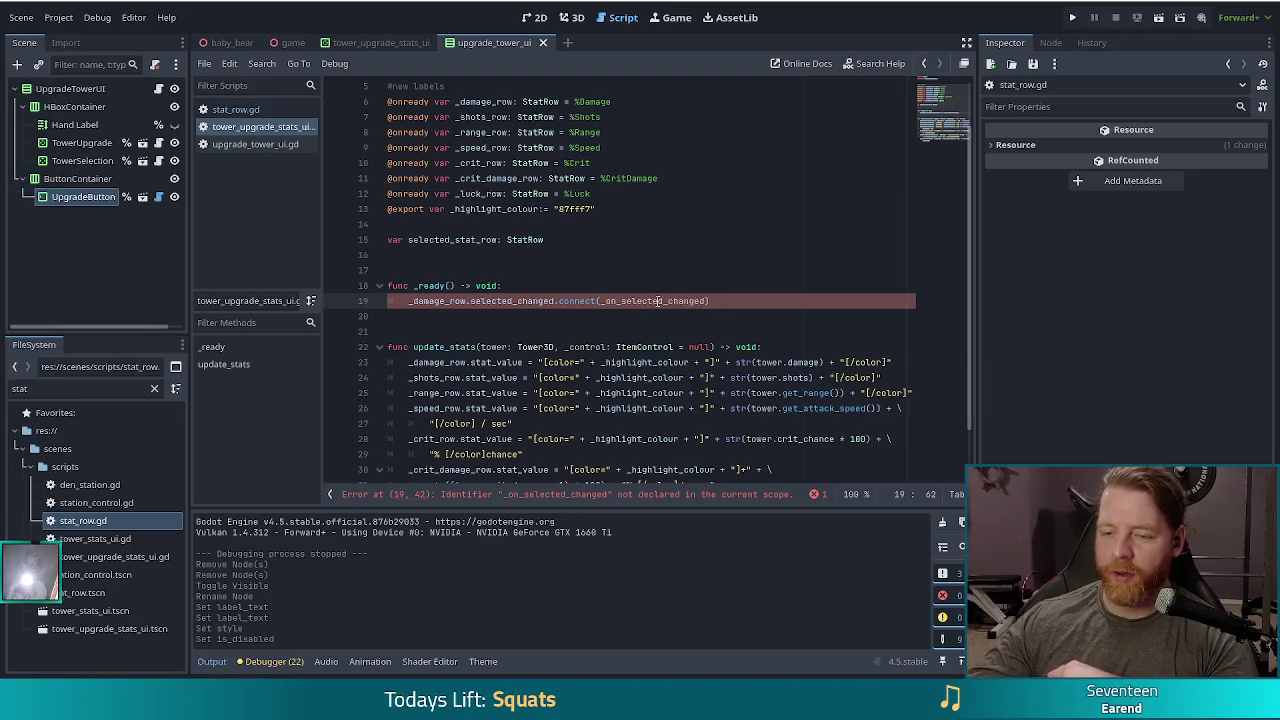
pyautogui.click(733, 290)
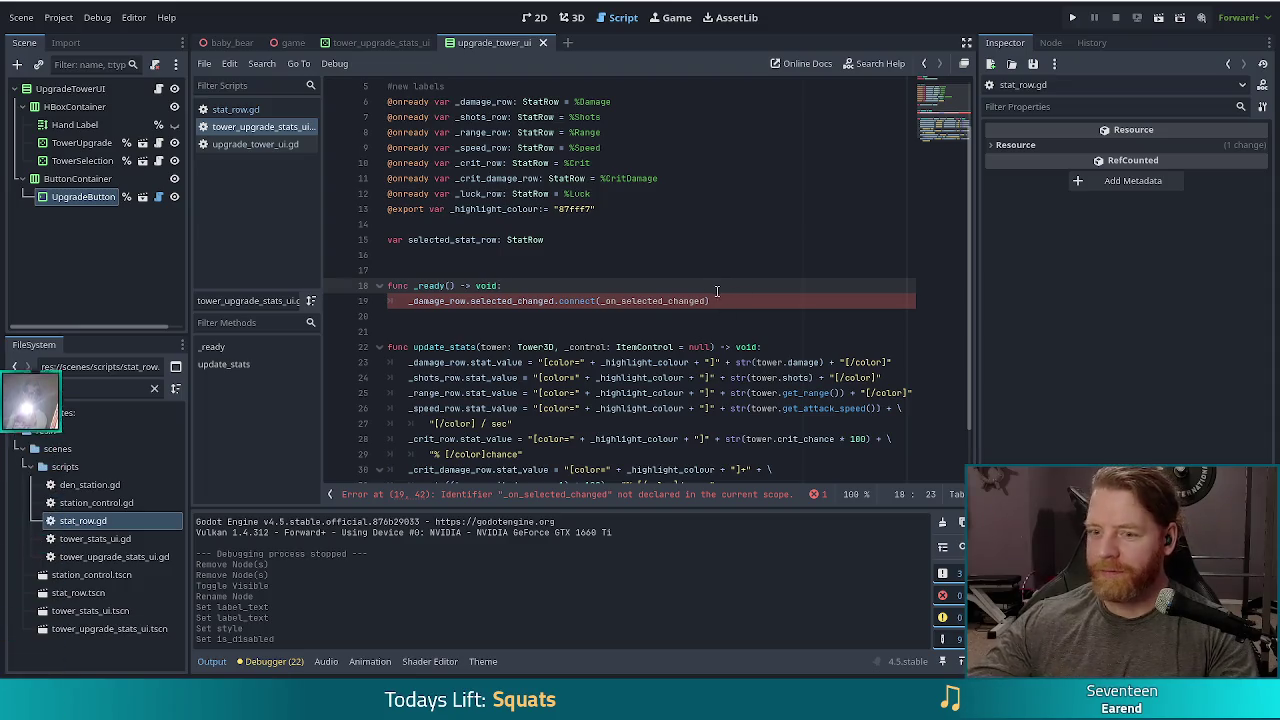
pyautogui.scroll(-1, 716, 310)
pyautogui.scroll(-1, 708, 325)
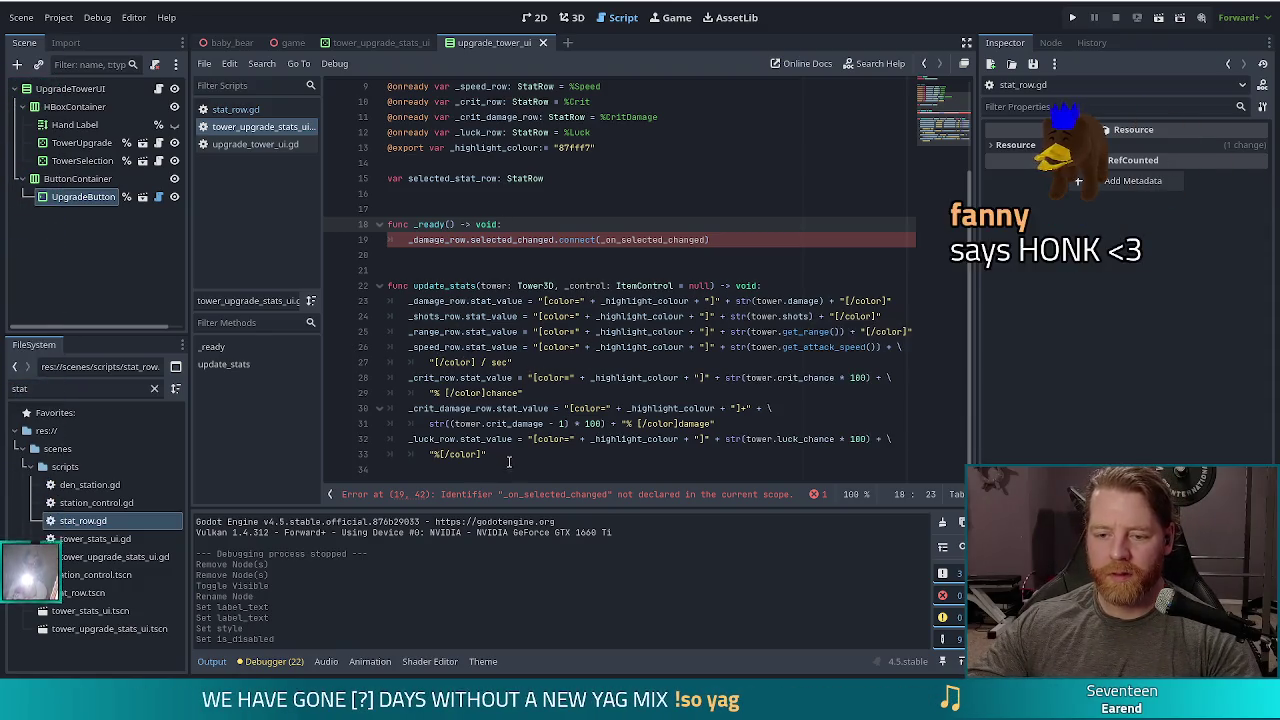
# Start a 'func _on_selected_changed(' header on line 36 after the last function
pyautogui.hotkey('ctrl', 'End')
pyautogui.press('Return')
pyautogui.press('Return')
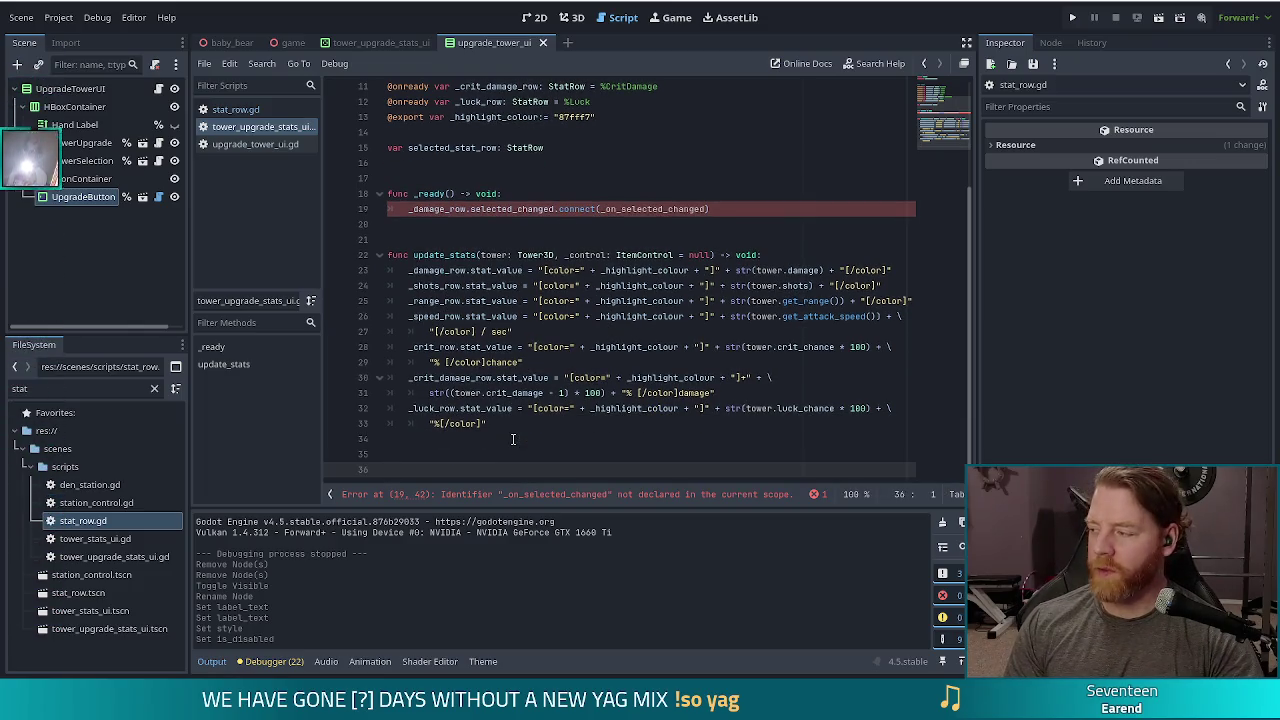
pyautogui.write('func')
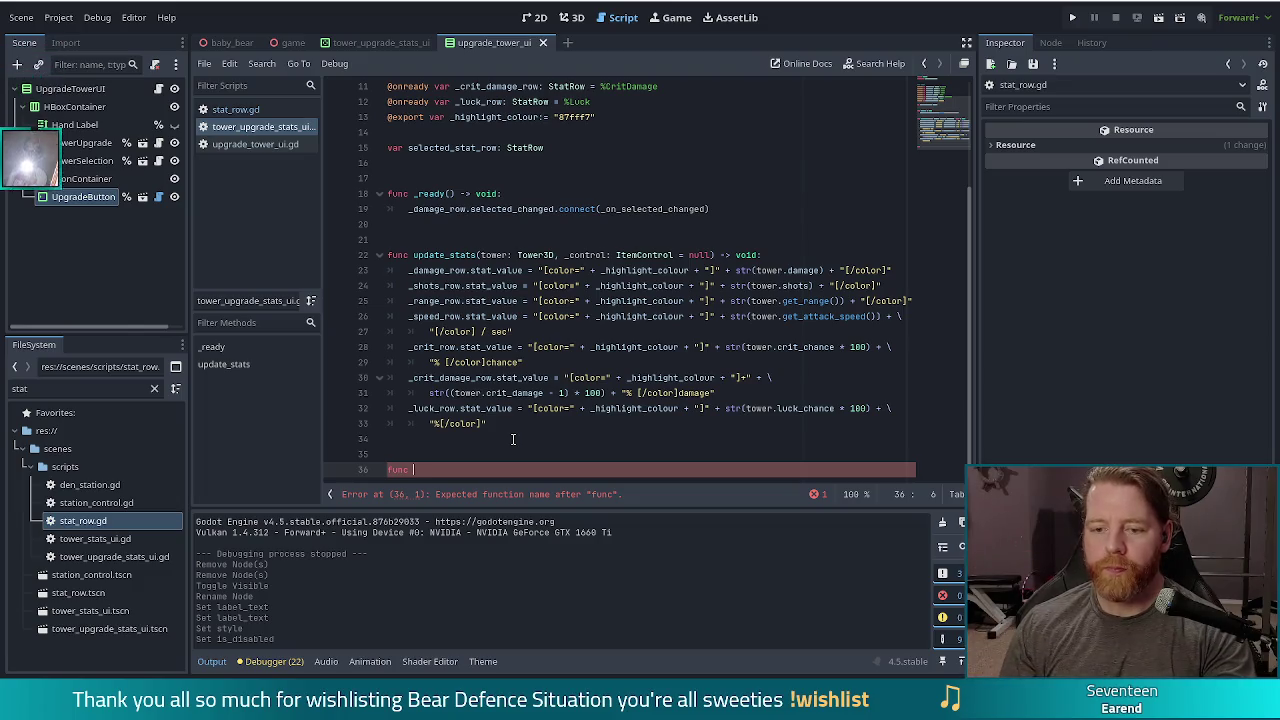
pyautogui.write(' _')
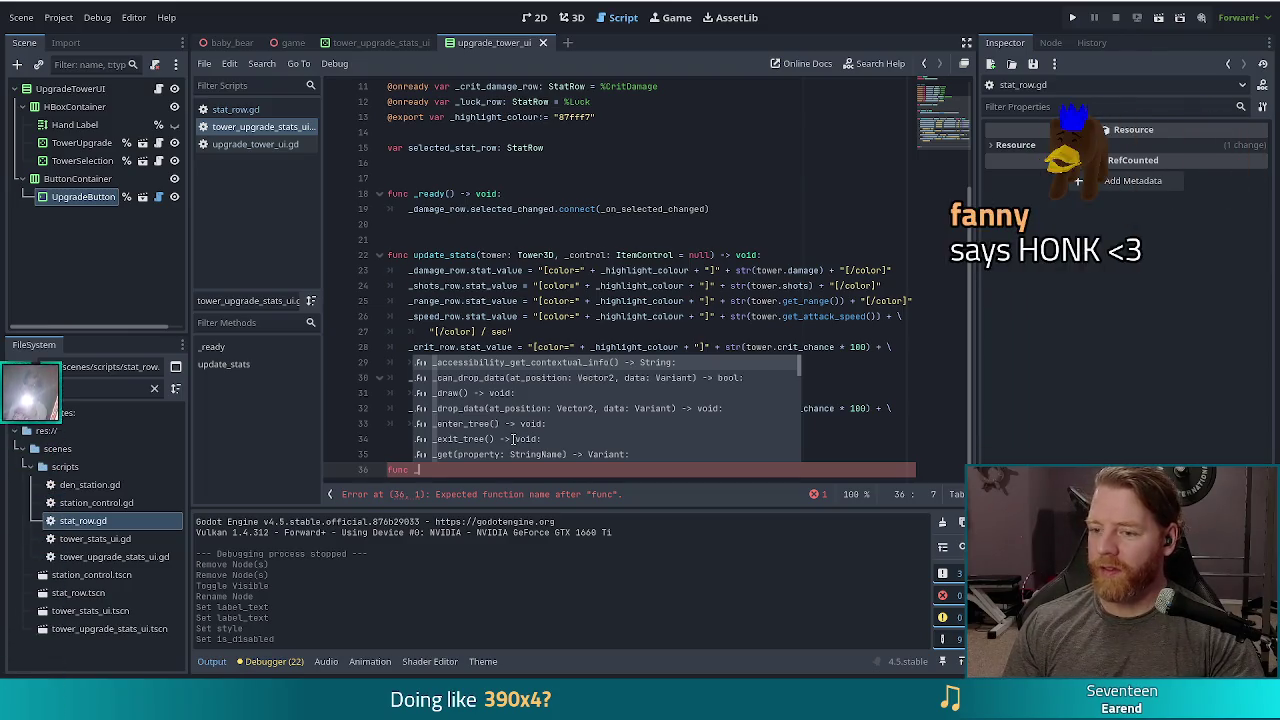
pyautogui.write('on_s')
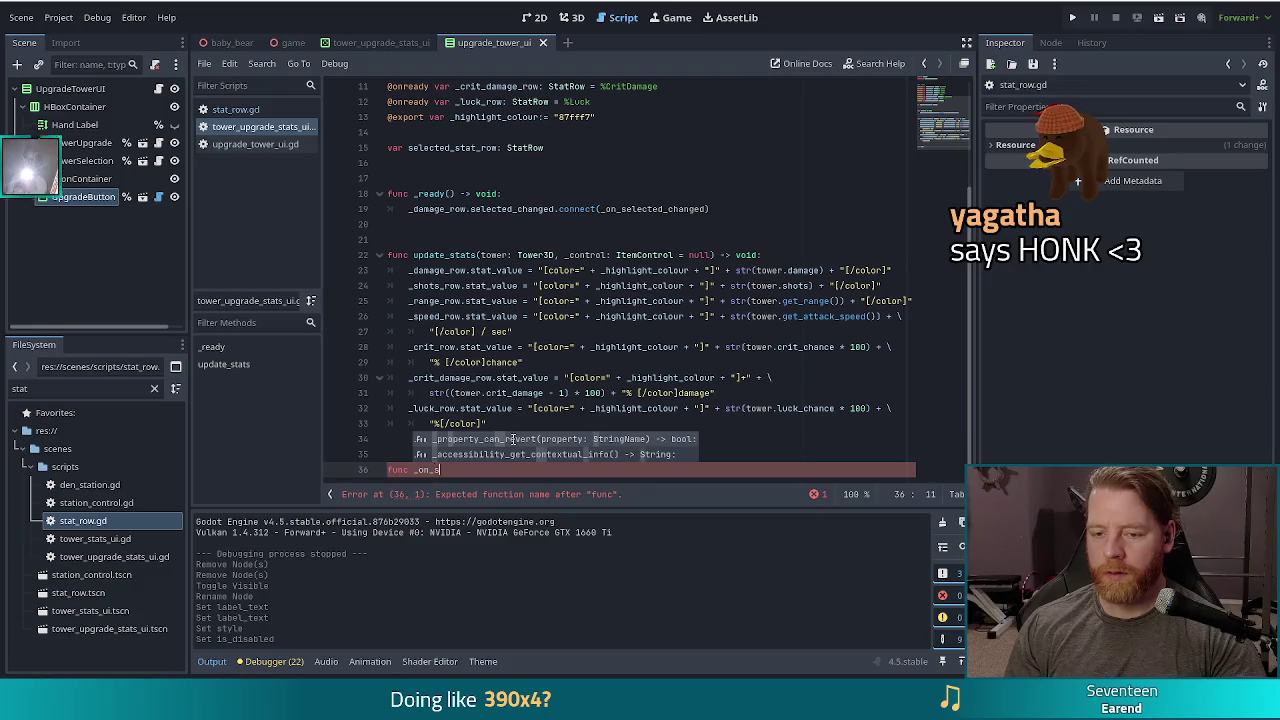
pyautogui.write('elected_chan')
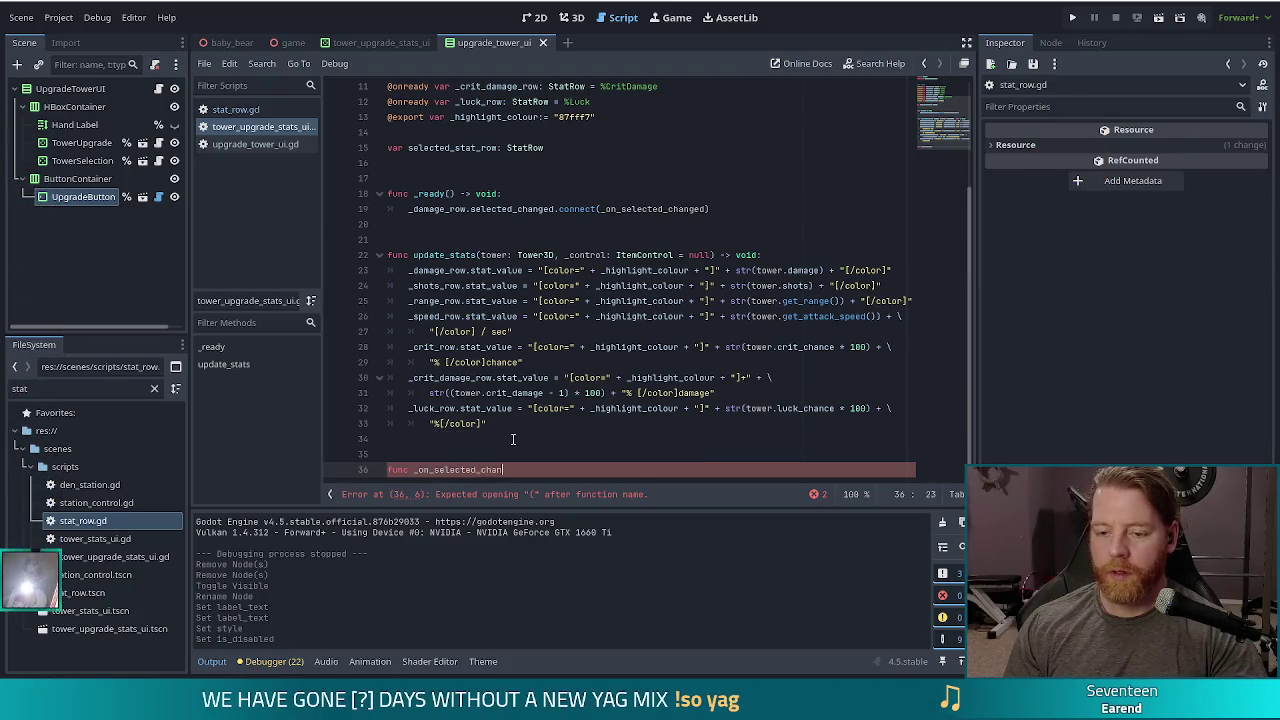
pyautogui.write('ged(')
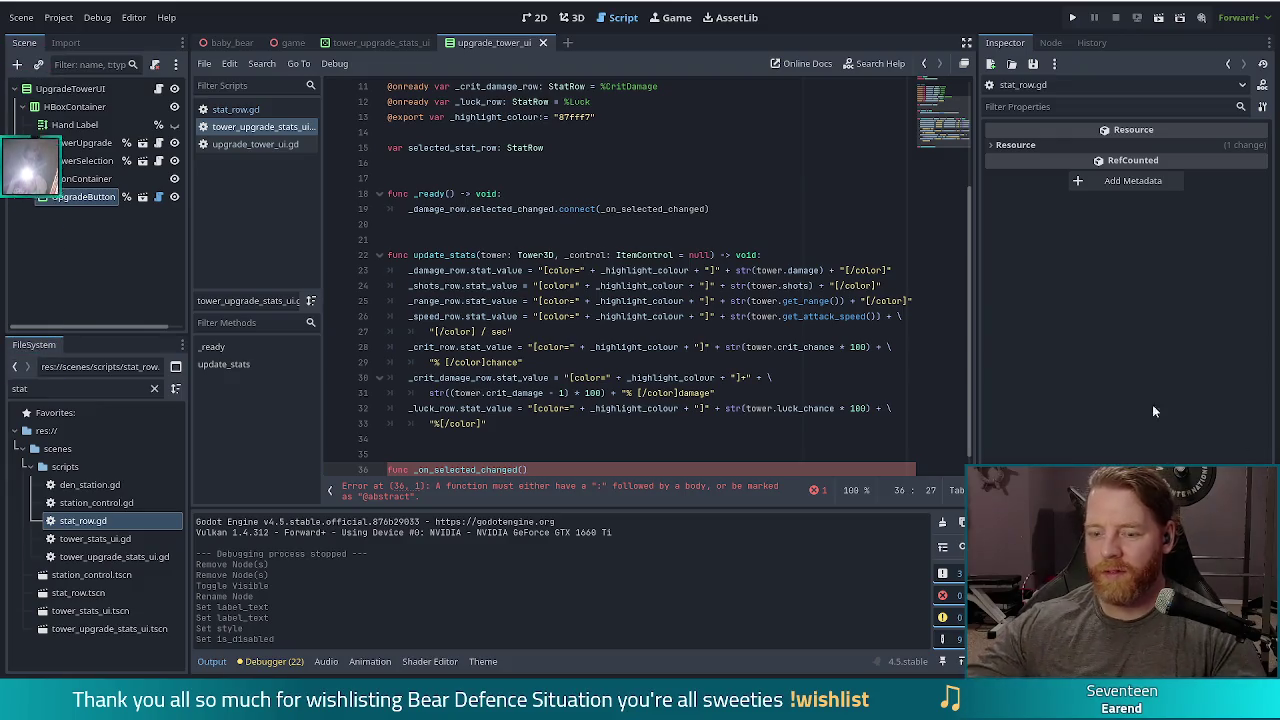
pyautogui.click(568, 466)
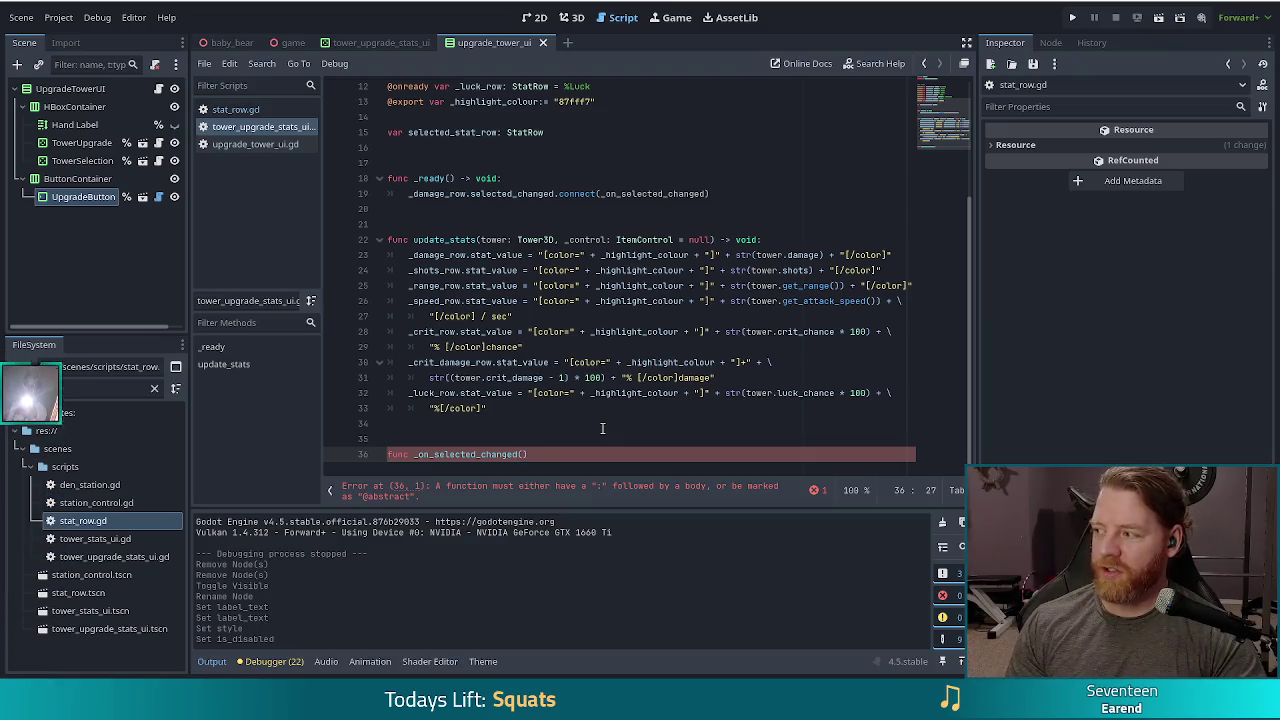
# Finish the signature as _on_selected_changed(stat_row: StatRow) -> void: and begin its body
pyautogui.write('stat_row: Stat')
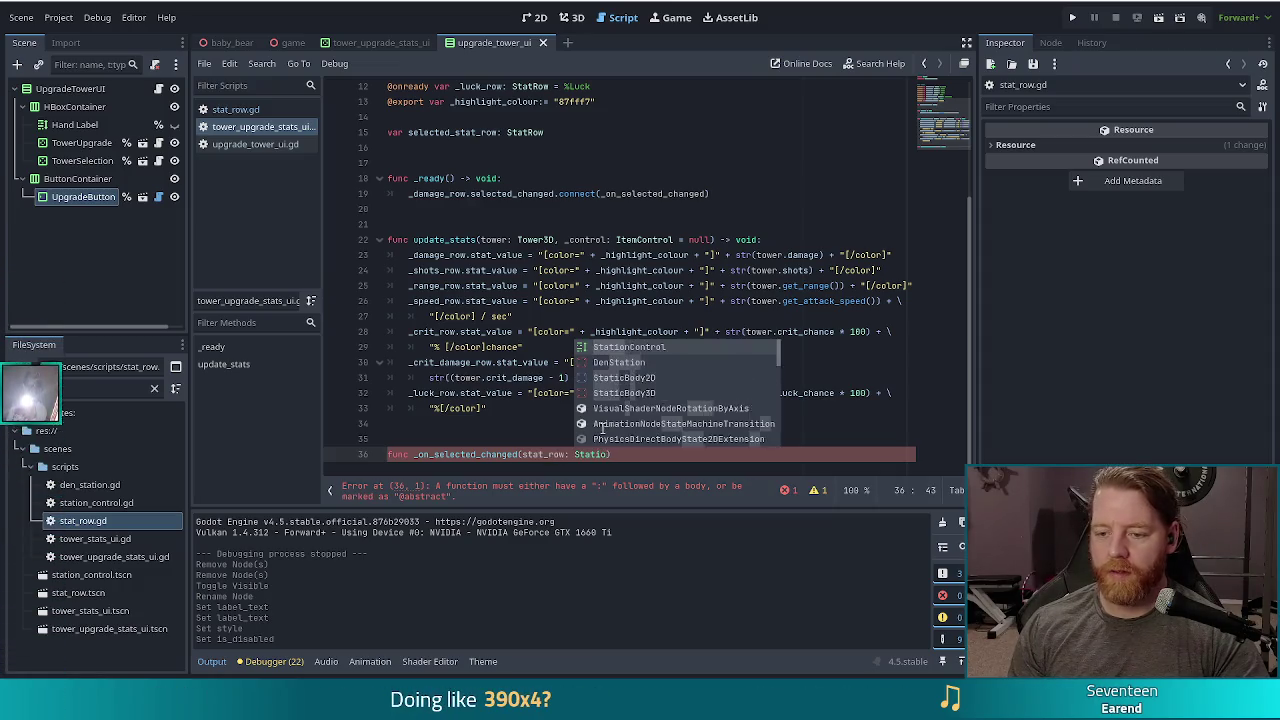
pyautogui.write('Row')
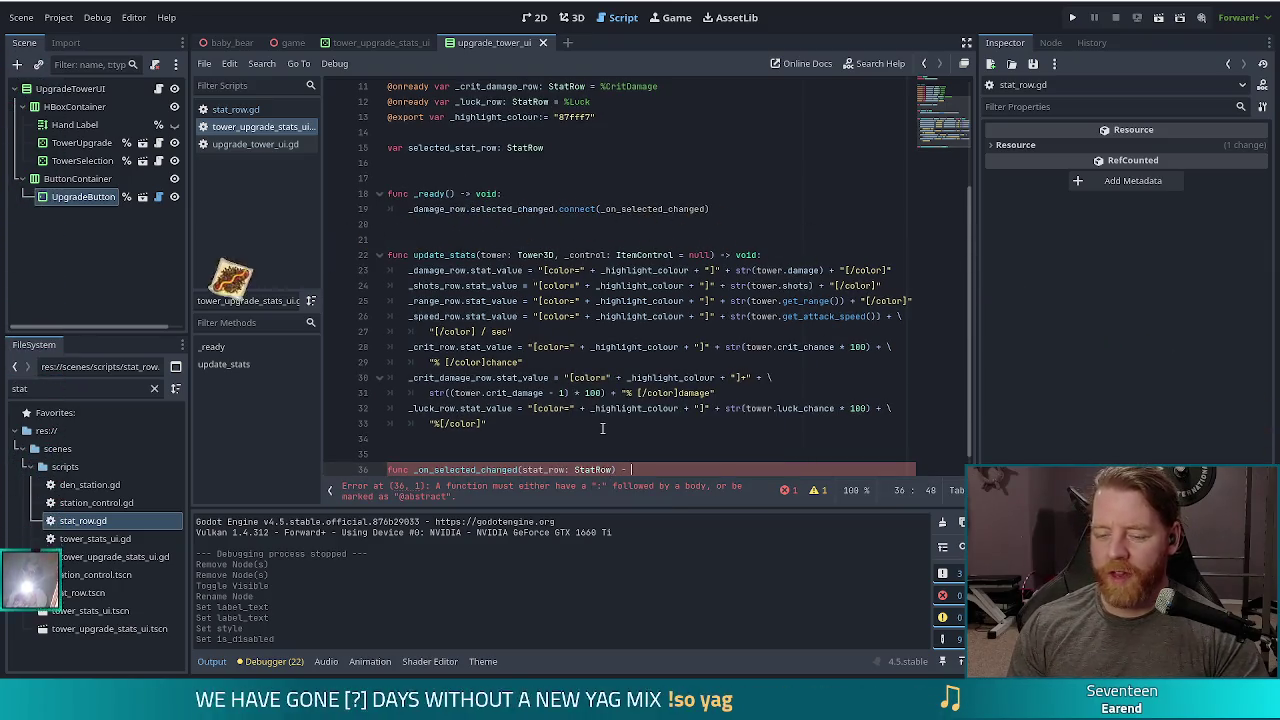
pyautogui.write(') ->')
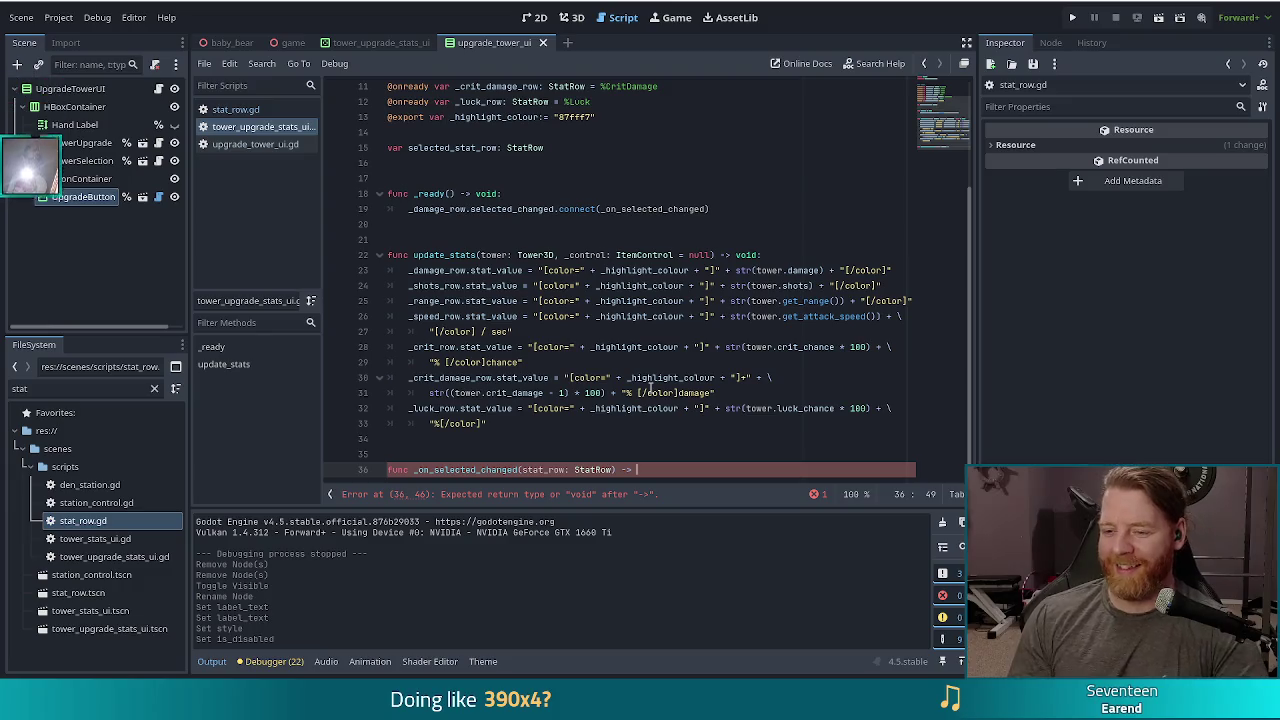
pyautogui.write('void:')
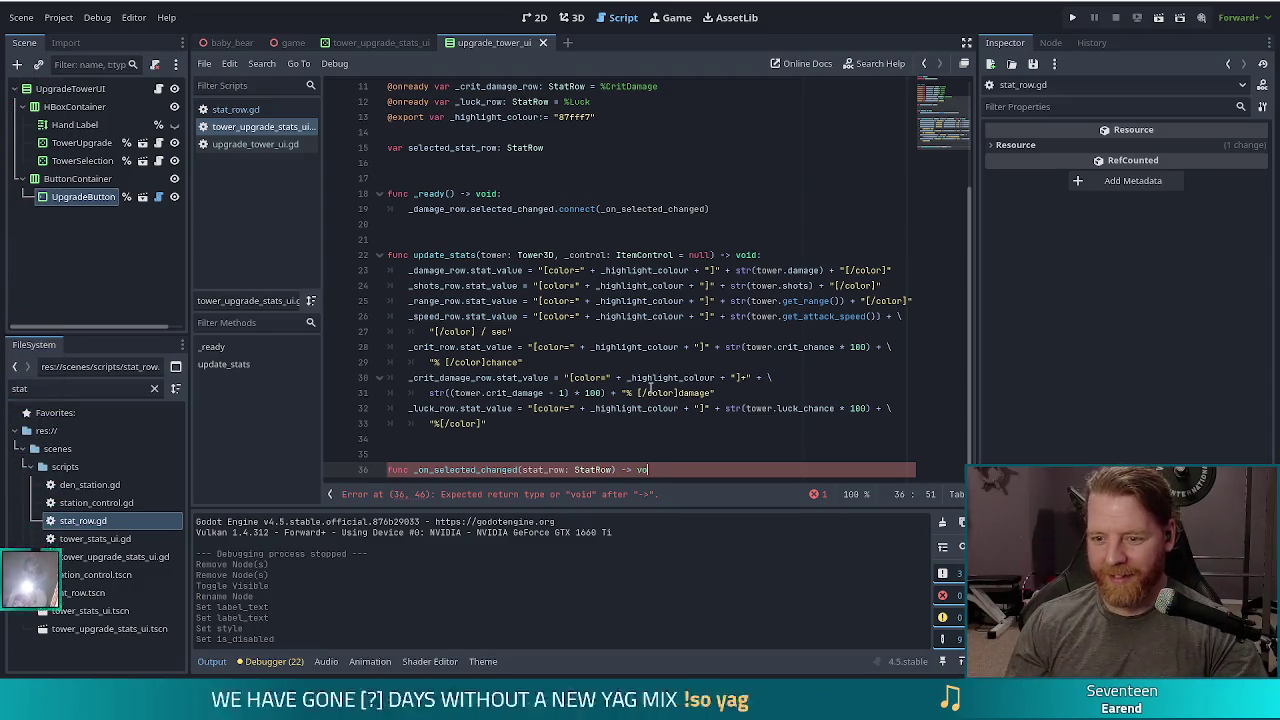
pyautogui.press('Return')
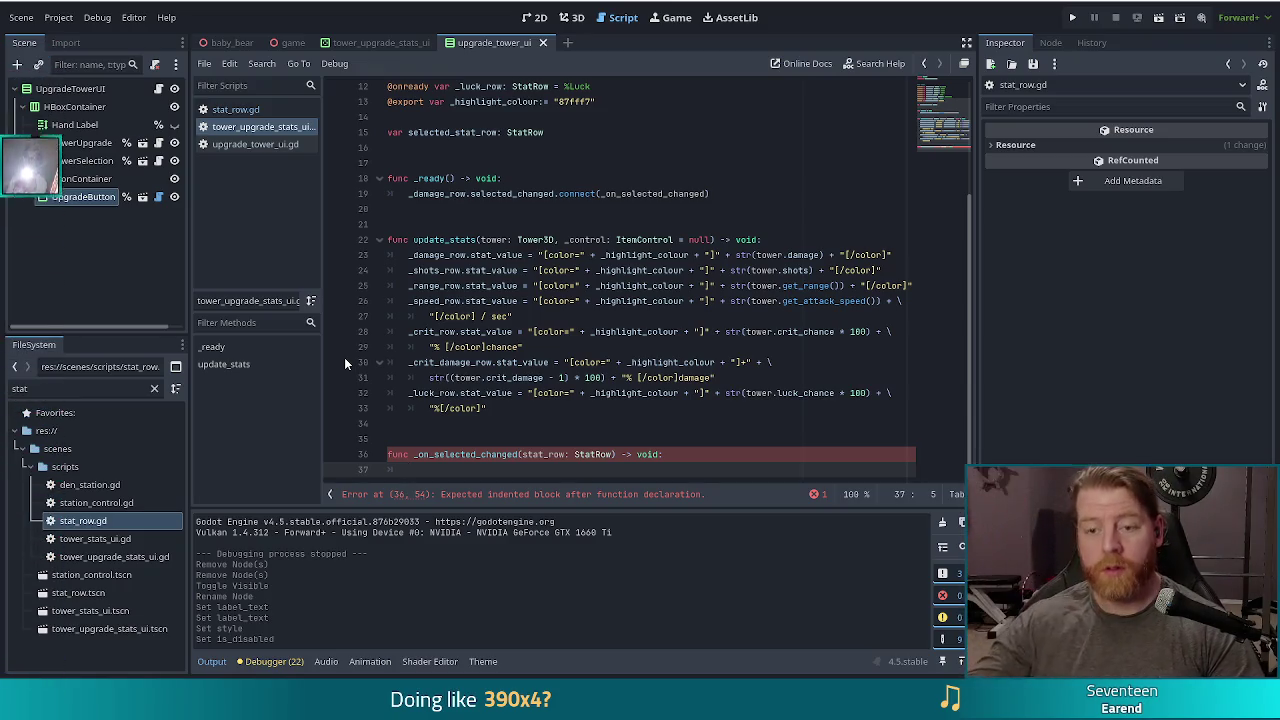
pyautogui.click(220, 109)
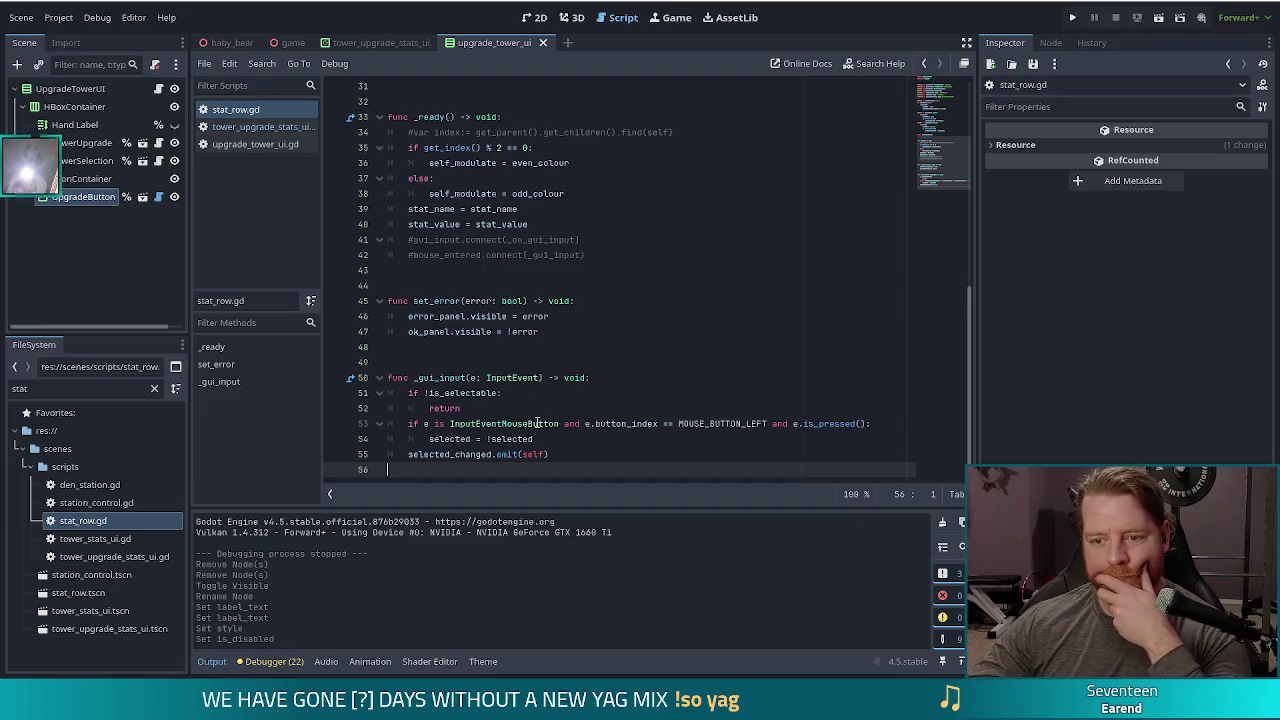
# Scroll through stat_row.gd to find the selected_changed signal and its selected setter
pyautogui.scroll(5, 509, 435)
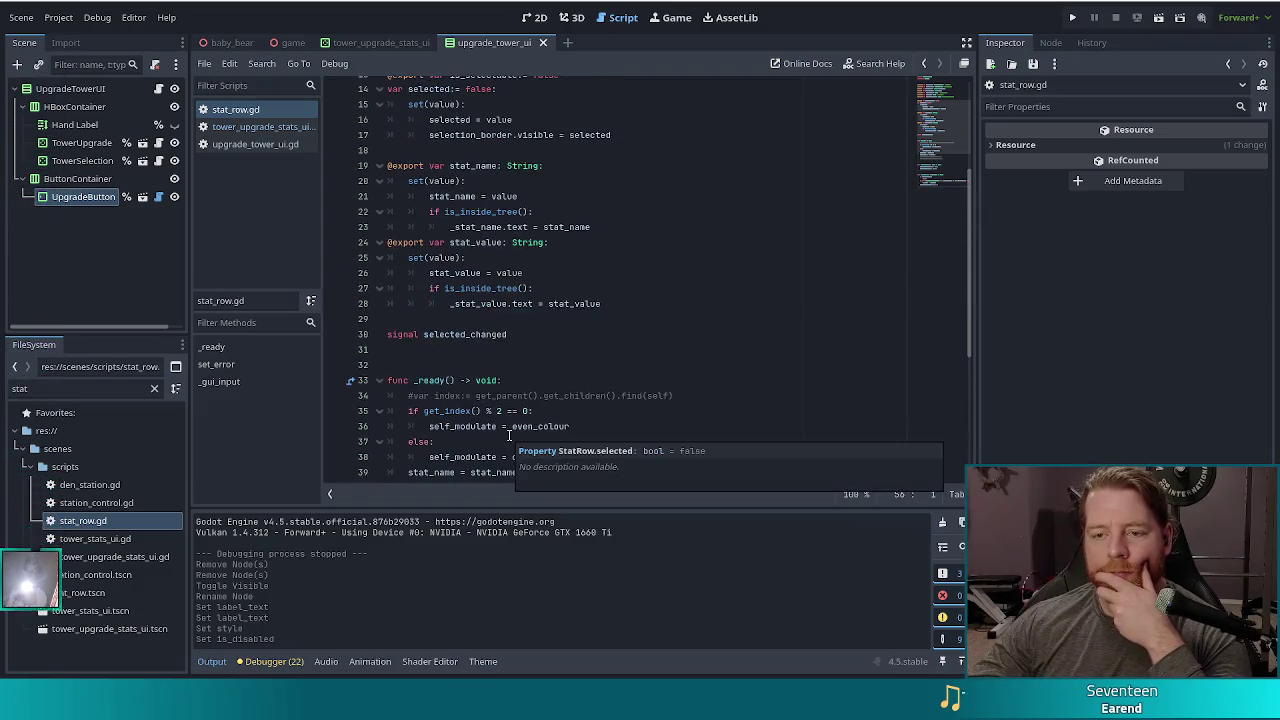
pyautogui.scroll(2, 509, 435)
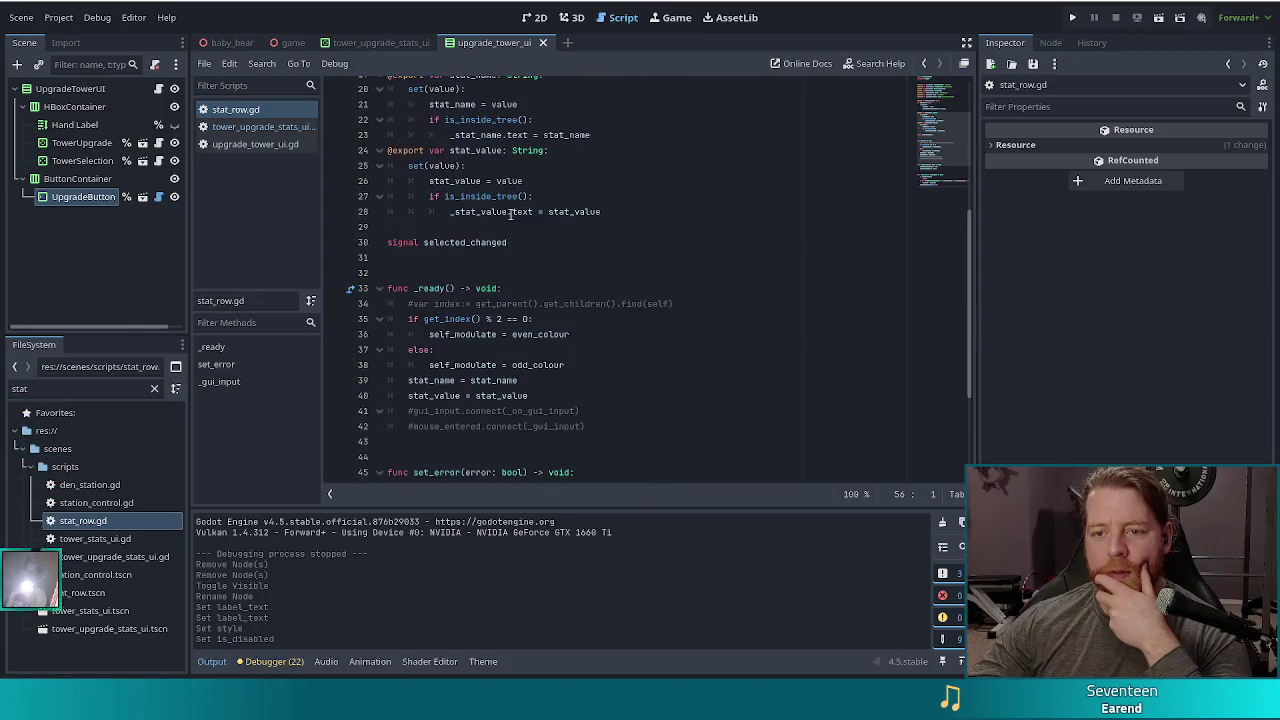
pyautogui.scroll(-8, 519, 211)
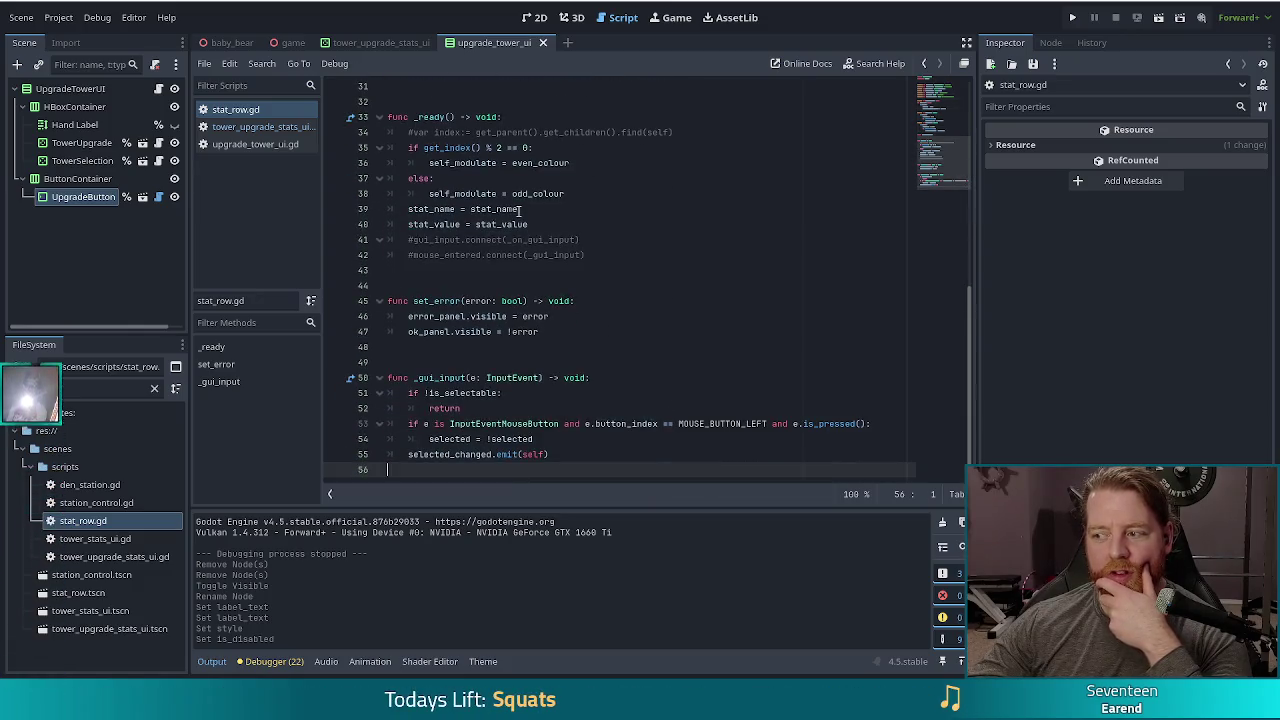
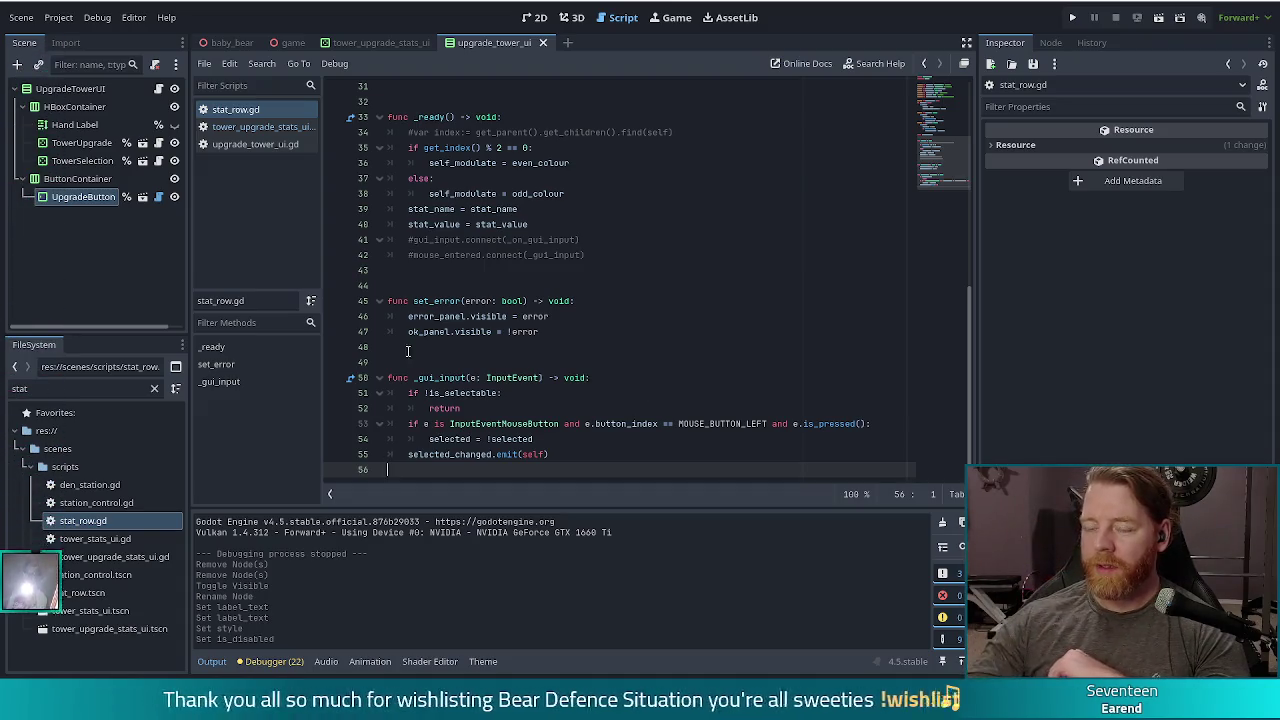
# Review the _gui_input function and the selected toggle line in stat_row.gd
pyautogui.click(600, 381)
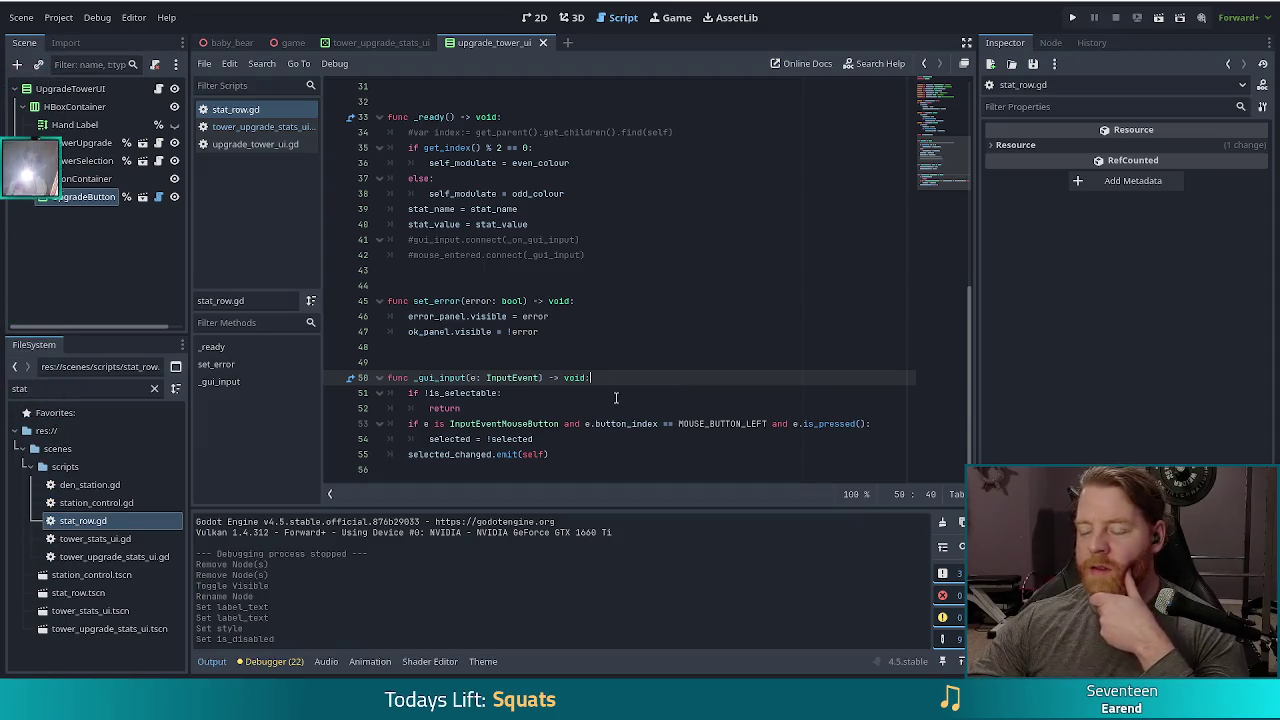
pyautogui.scroll(8, 616, 398)
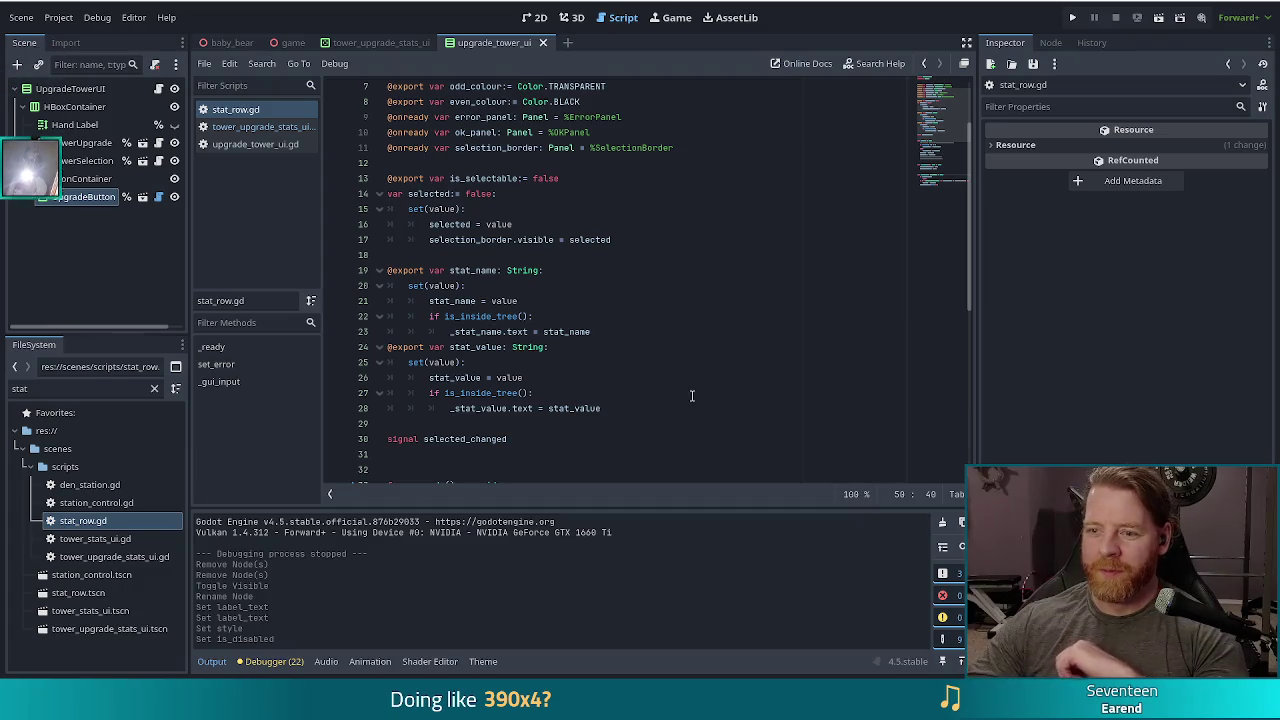
pyautogui.scroll(-2, 713, 392)
pyautogui.scroll(-5, 713, 392)
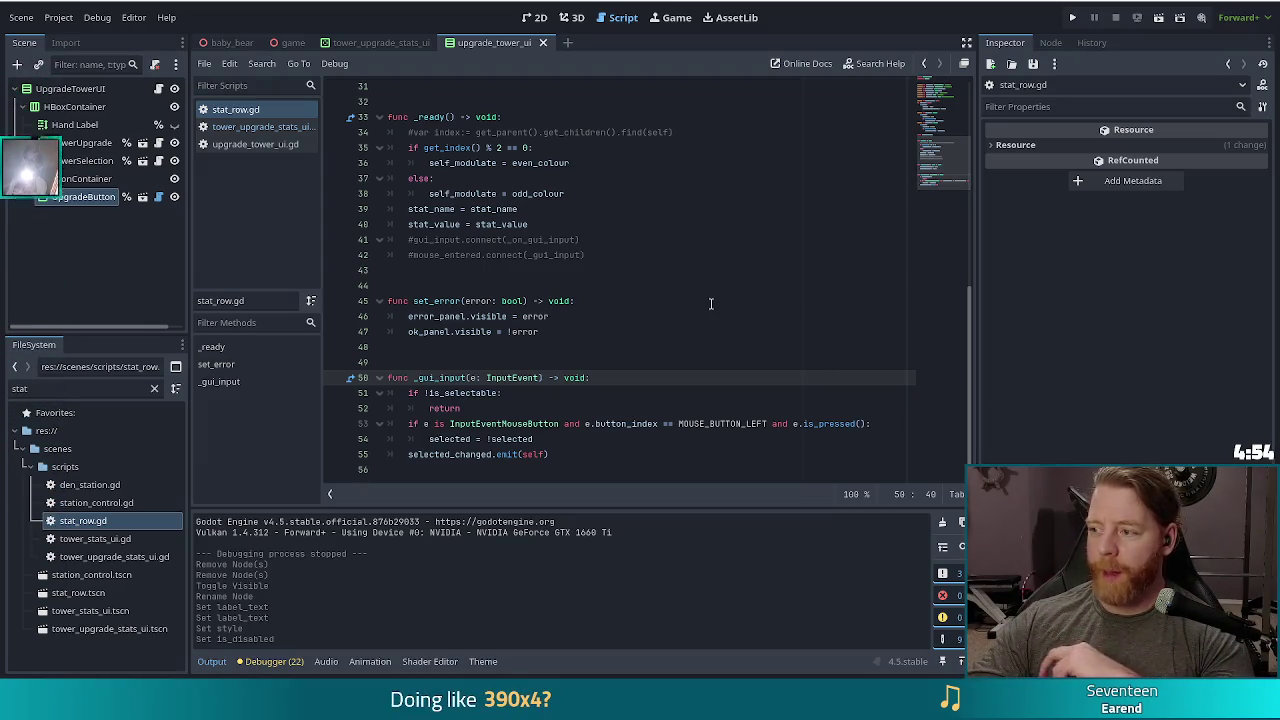
pyautogui.click(560, 440)
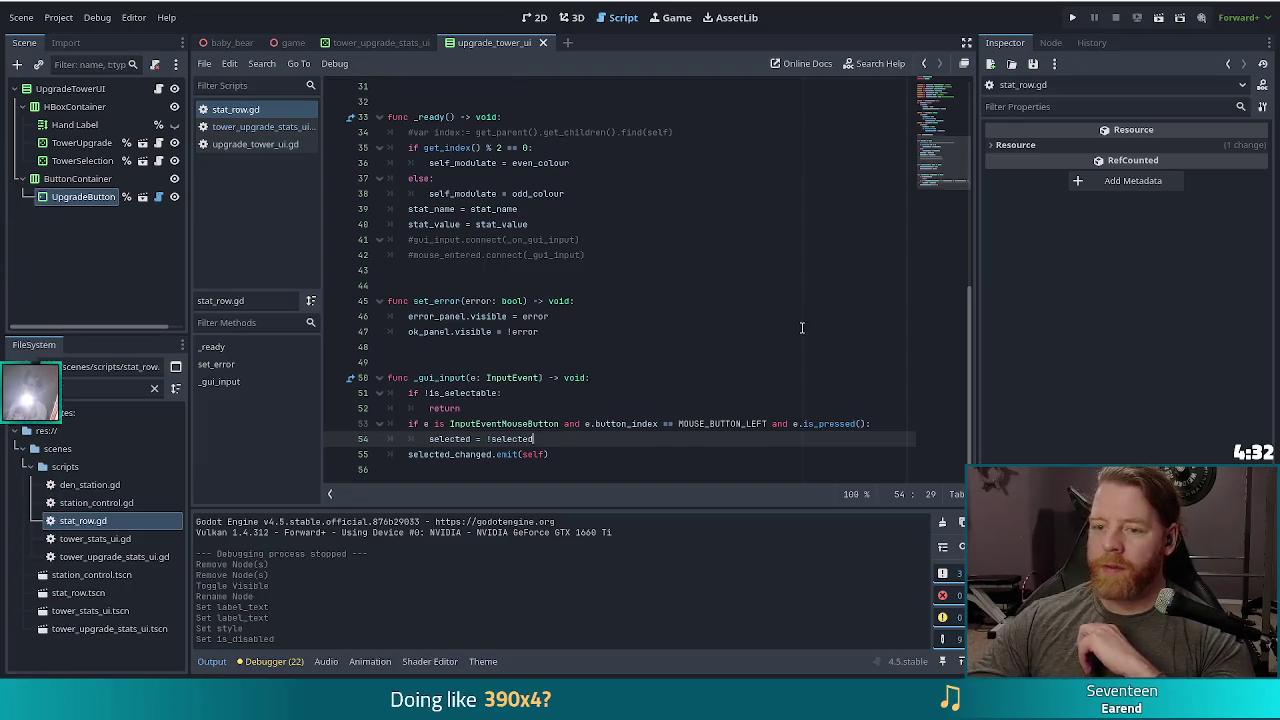
pyautogui.scroll(2, 802, 320)
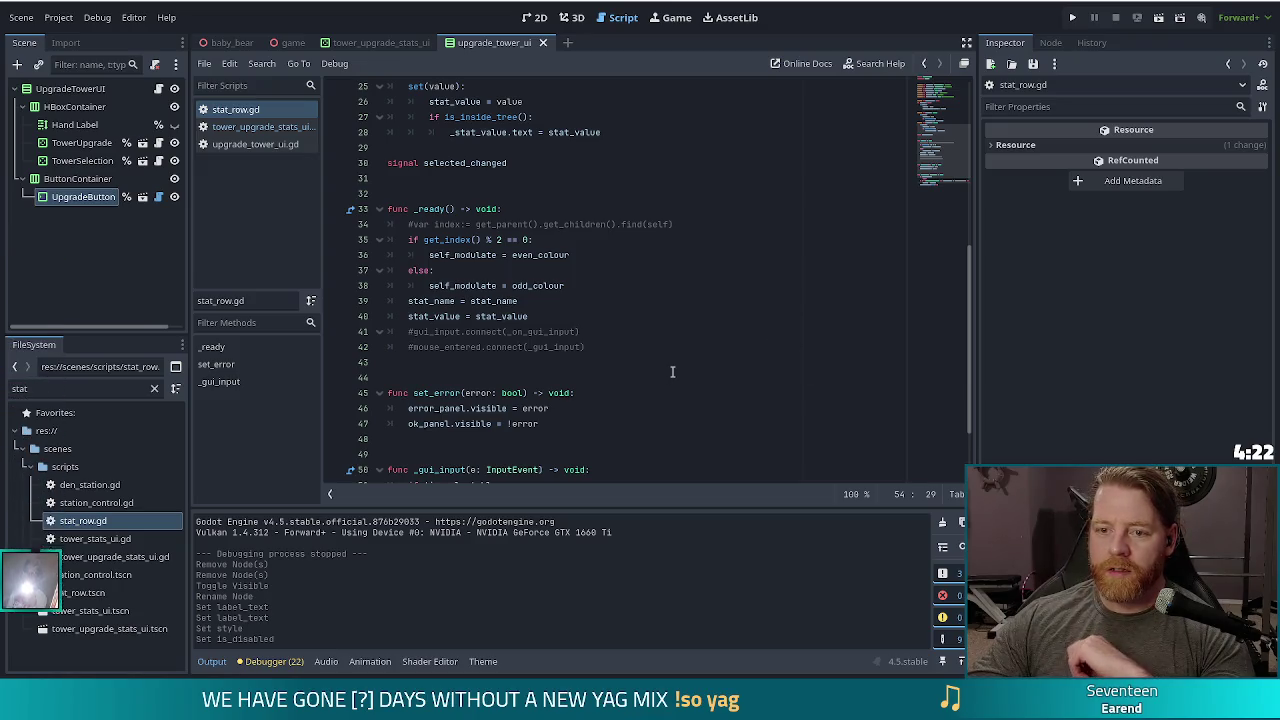
pyautogui.scroll(1, 668, 371)
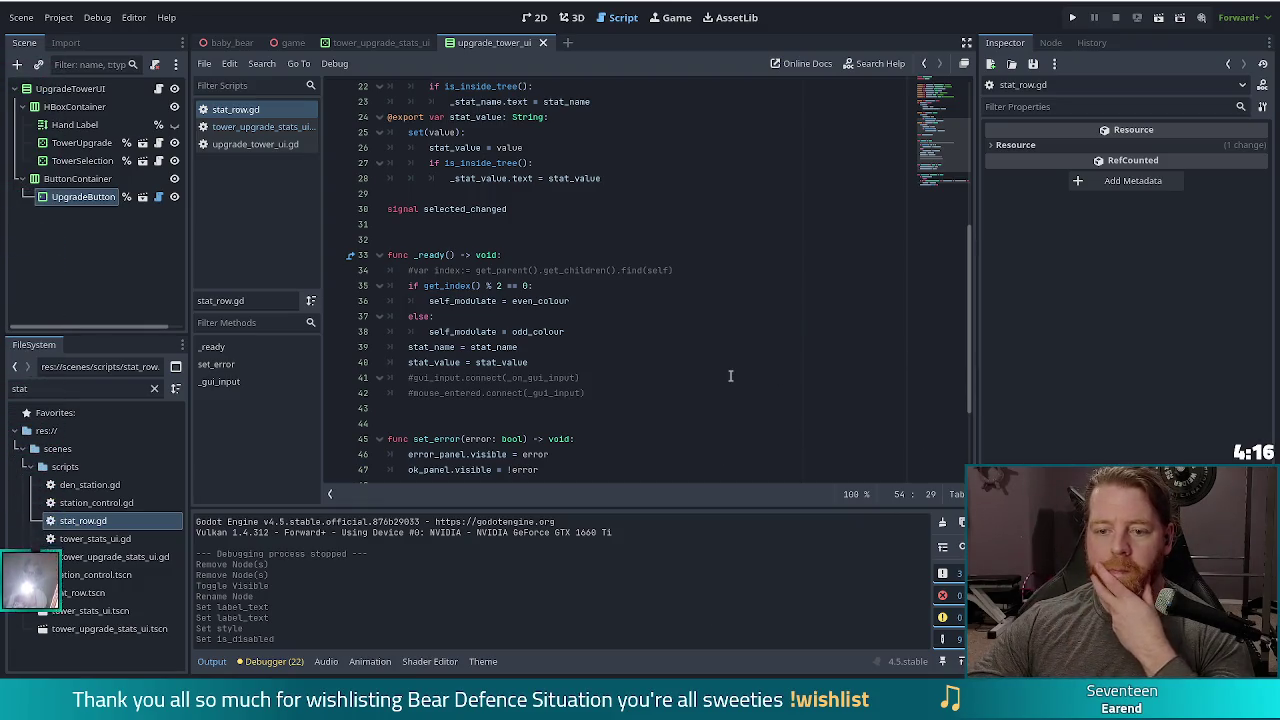
pyautogui.scroll(2, 729, 378)
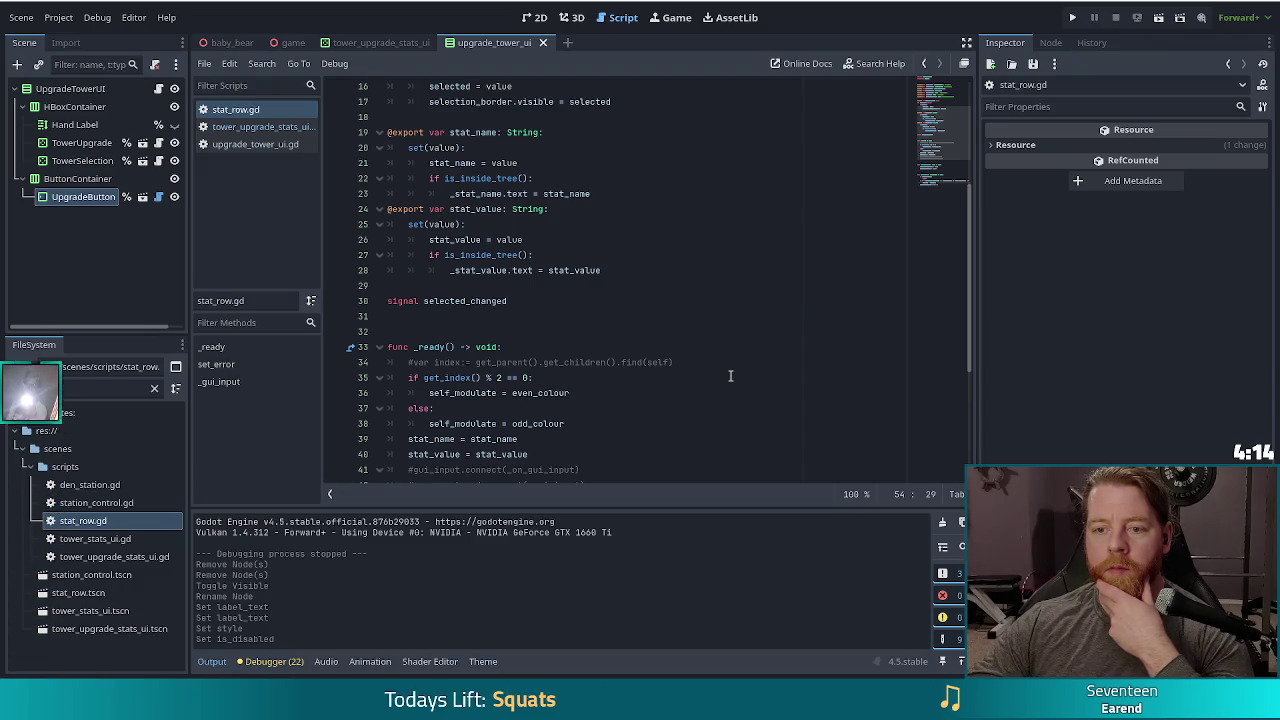
pyautogui.scroll(2, 730, 375)
pyautogui.scroll(-7, 730, 368)
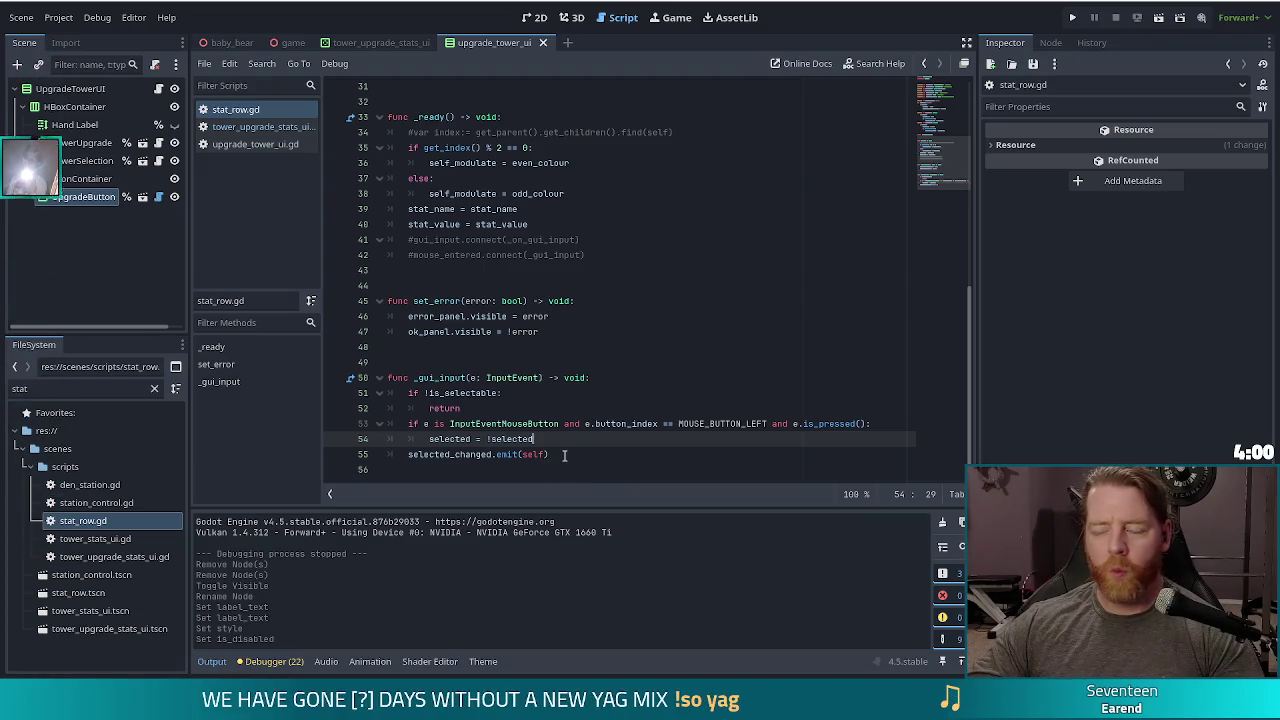
# Move selected_changed.emit(self) from _gui_input into the selected setter, indent it, and save
pyautogui.moveTo(573, 452); pyautogui.dragTo(578, 438)
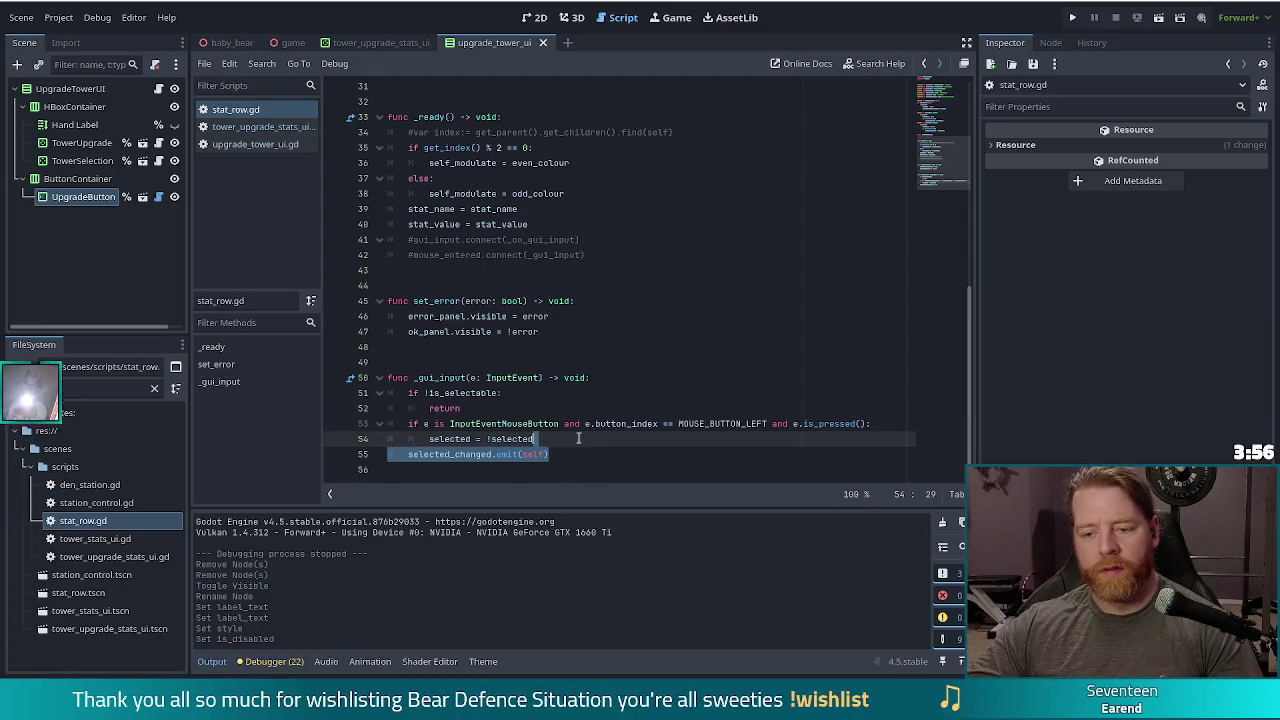
pyautogui.hotkey('ctrl', 'x')
pyautogui.scroll(8, 579, 420)
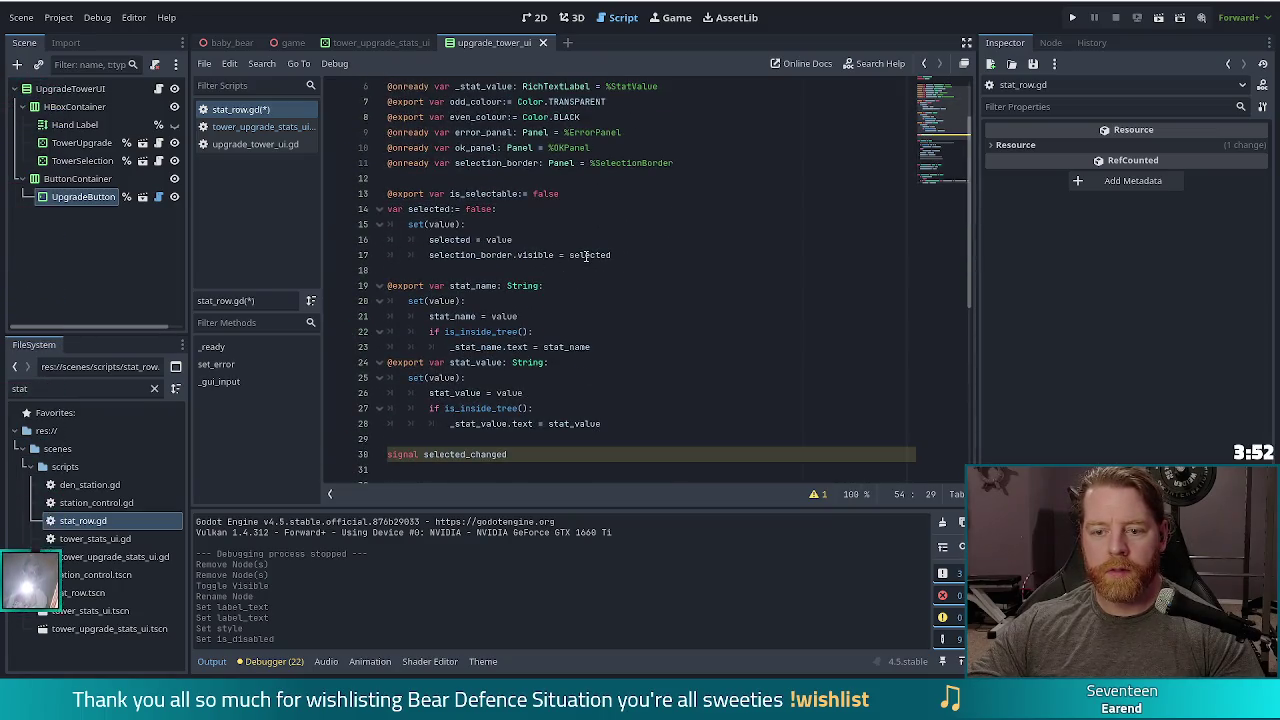
pyautogui.click(655, 256)
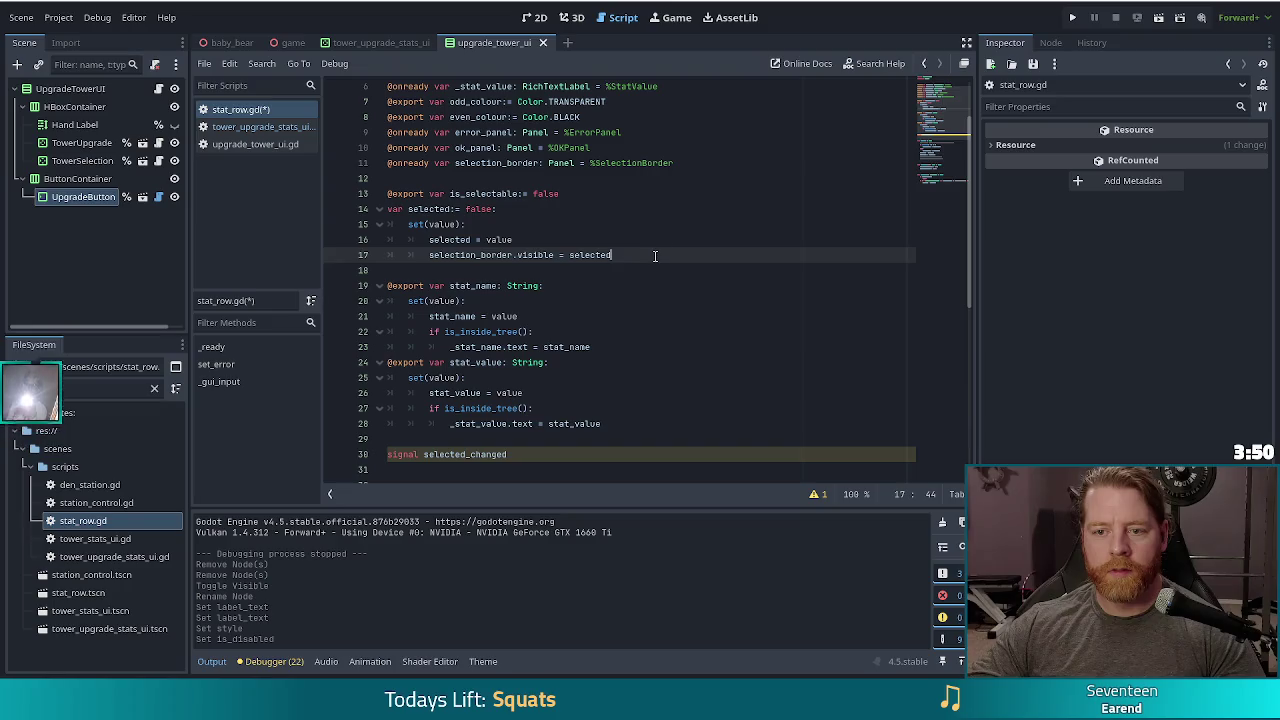
pyautogui.press('Return')
pyautogui.hotkey('ctrl', 'v')
pyautogui.press('Home')
pyautogui.press('Tab')
pyautogui.hotkey('ctrl', 's')
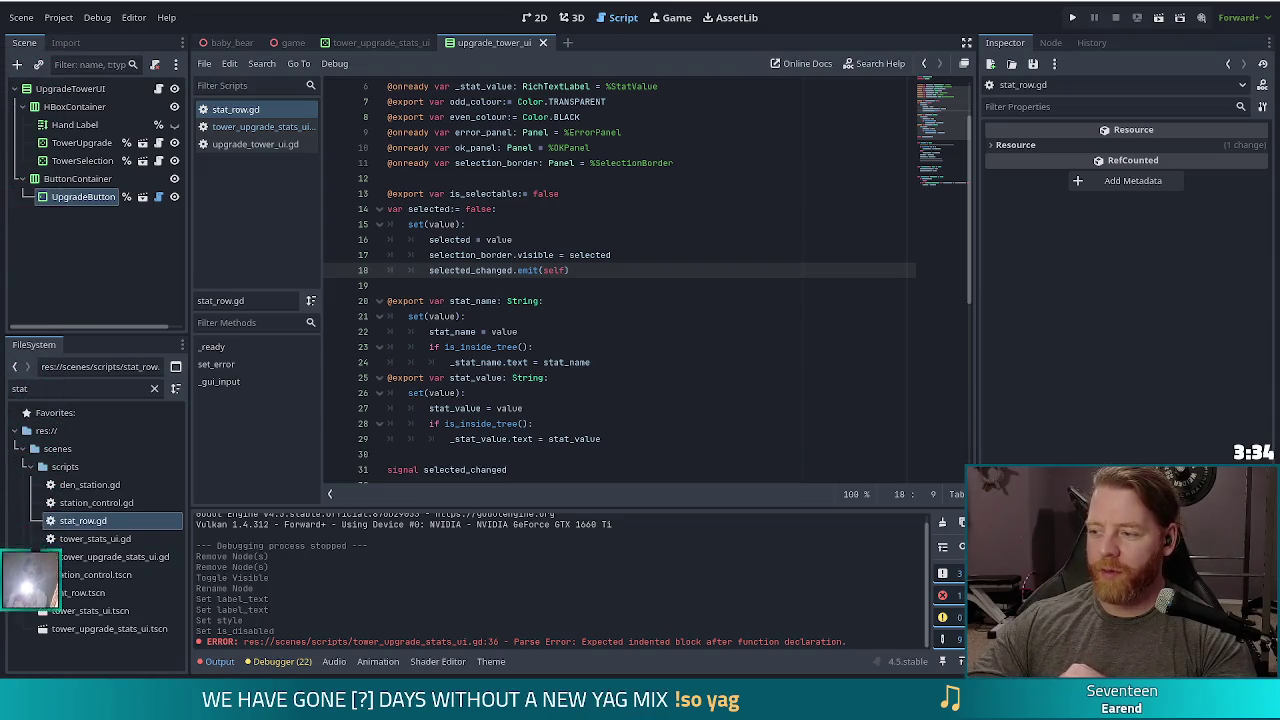
# Check the new emit line inside the selected setter
pyautogui.click(591, 272)
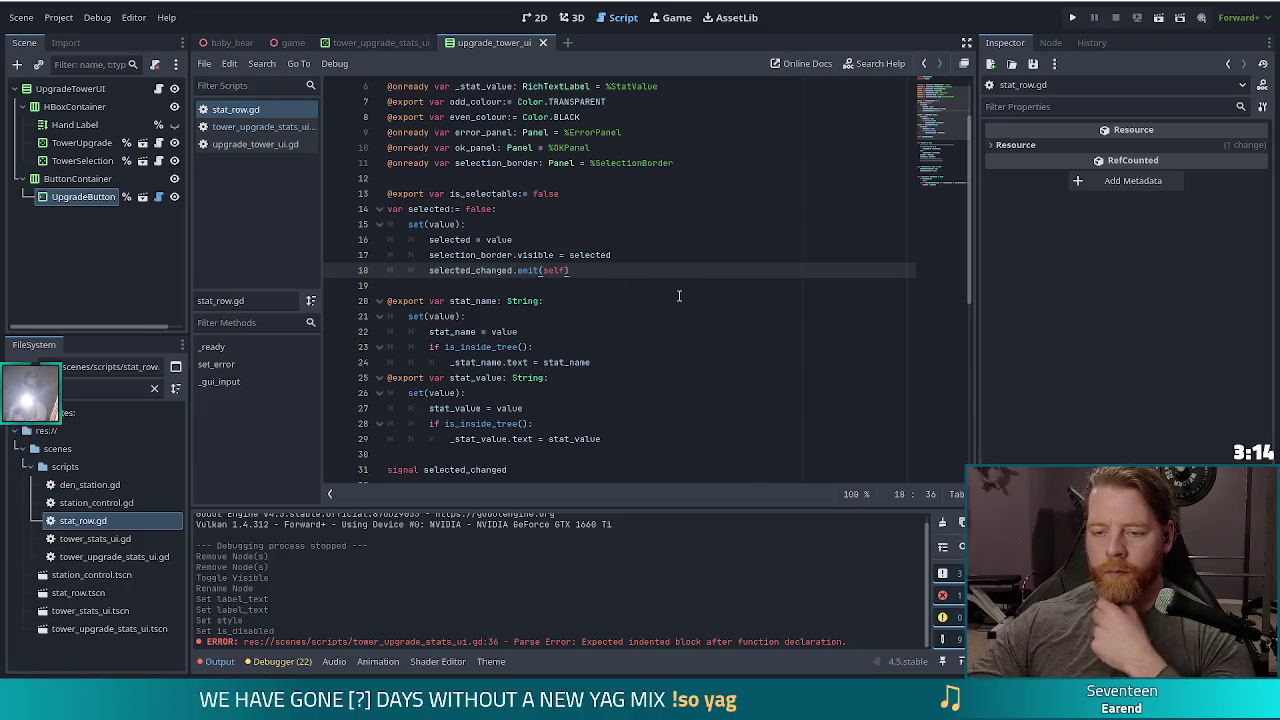
pyautogui.scroll(-8, 592, 273)
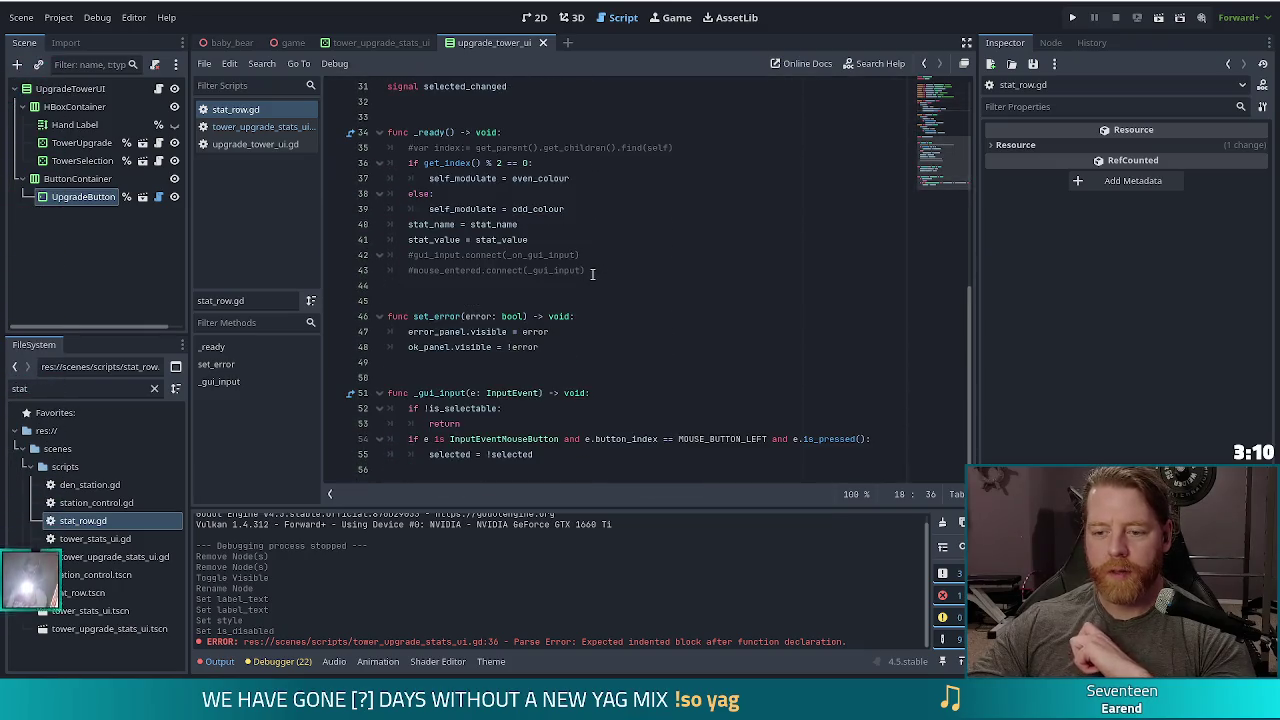
pyautogui.scroll(8, 592, 273)
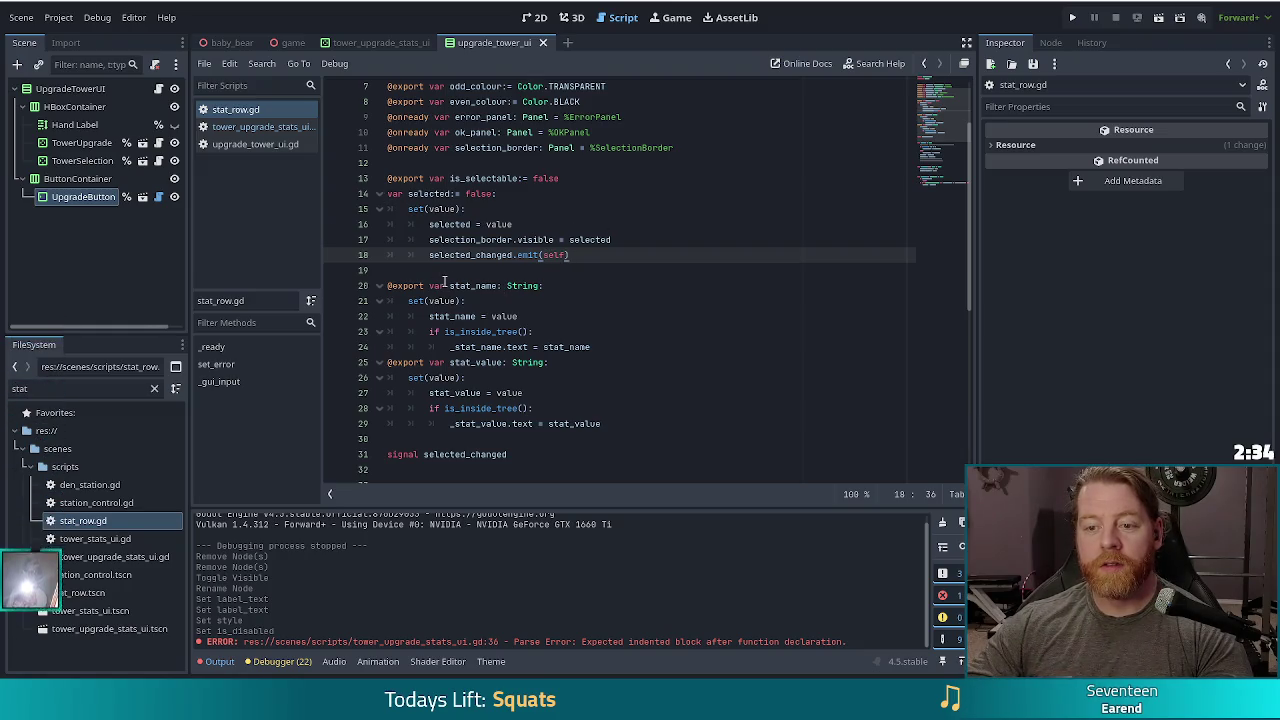
# In tower_upgrade_stats_ui.gd, check the _ready signal connection and return to _on_selected_changed
pyautogui.hotkey('alt', 'Left')
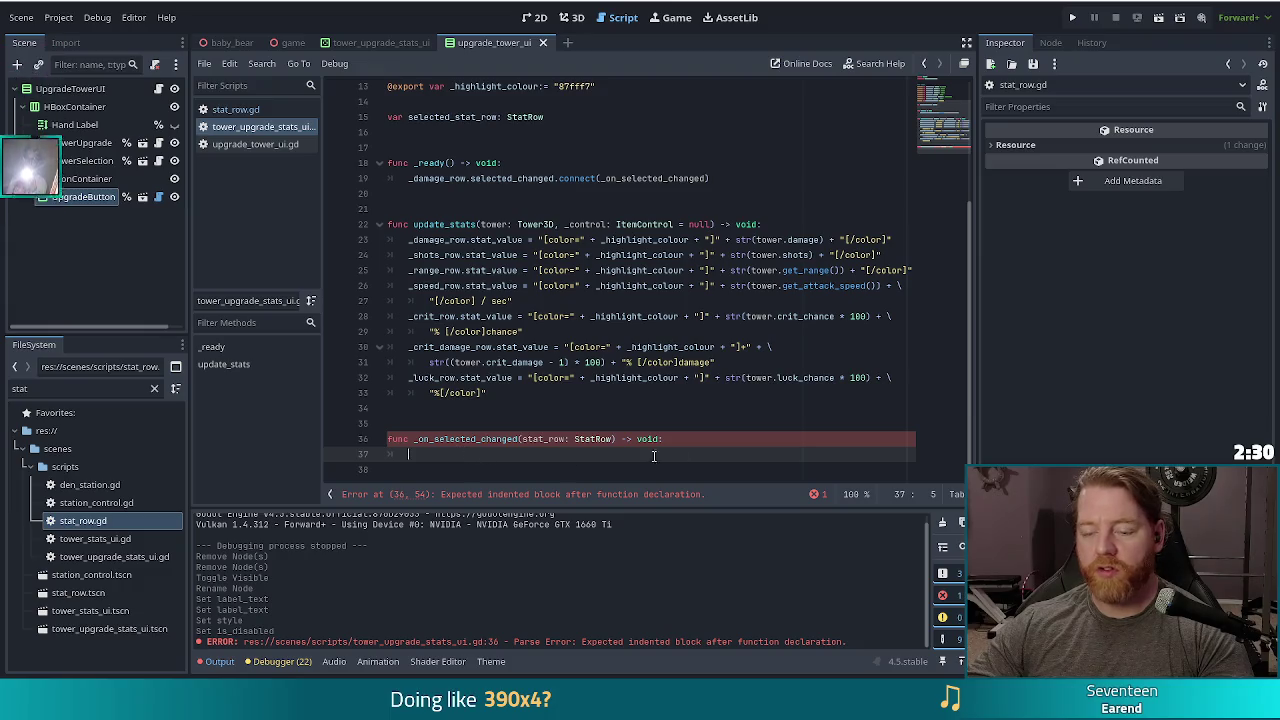
pyautogui.scroll(3, 622, 320)
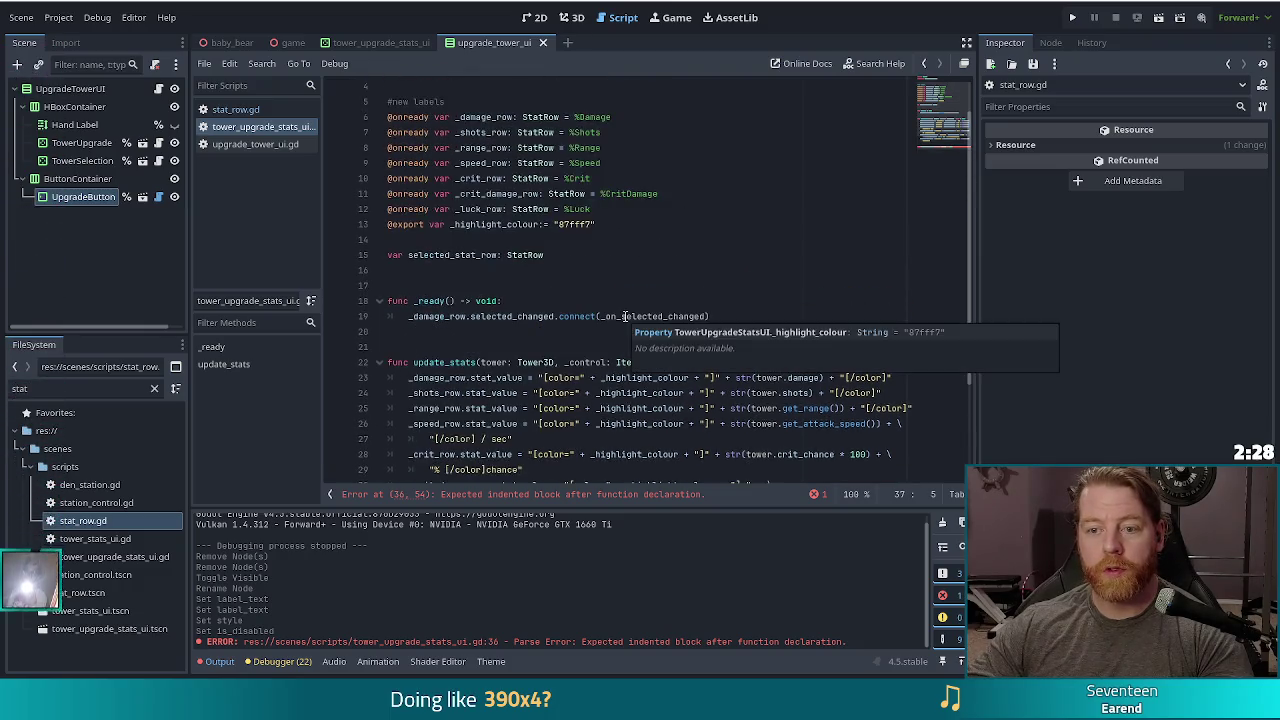
pyautogui.click(706, 316)
pyautogui.scroll(-3, 598, 358)
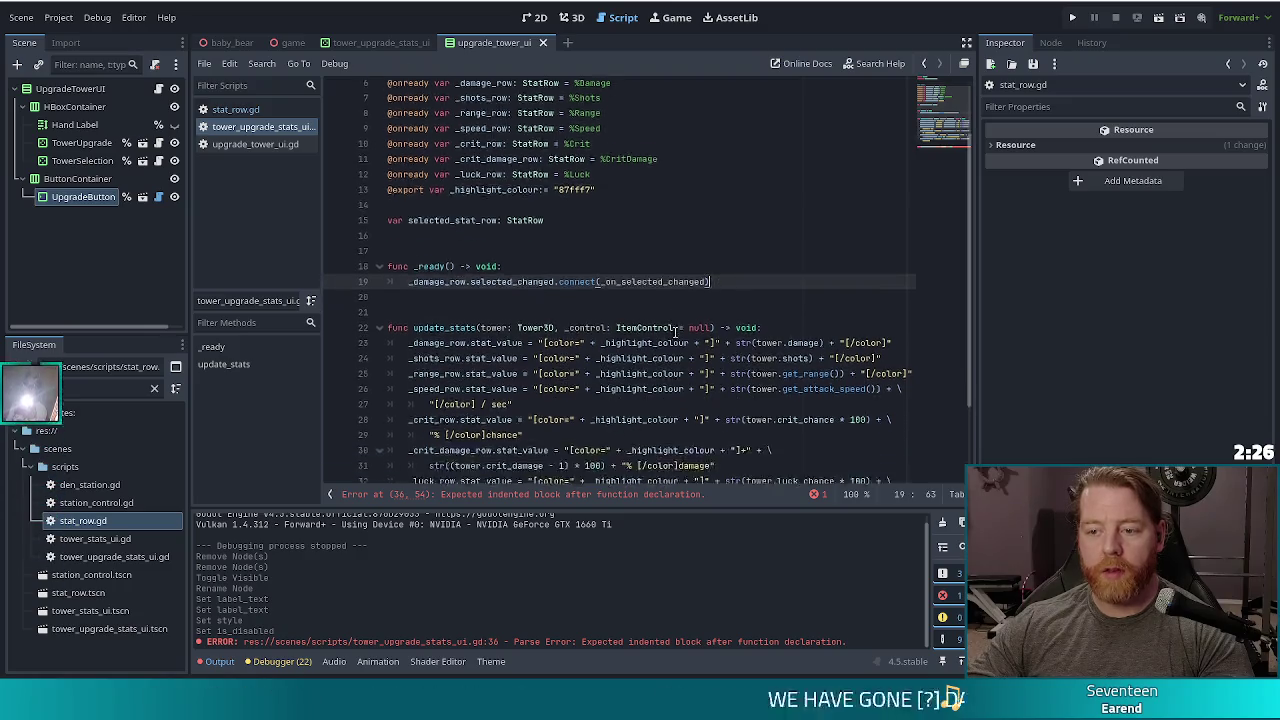
pyautogui.click(573, 455)
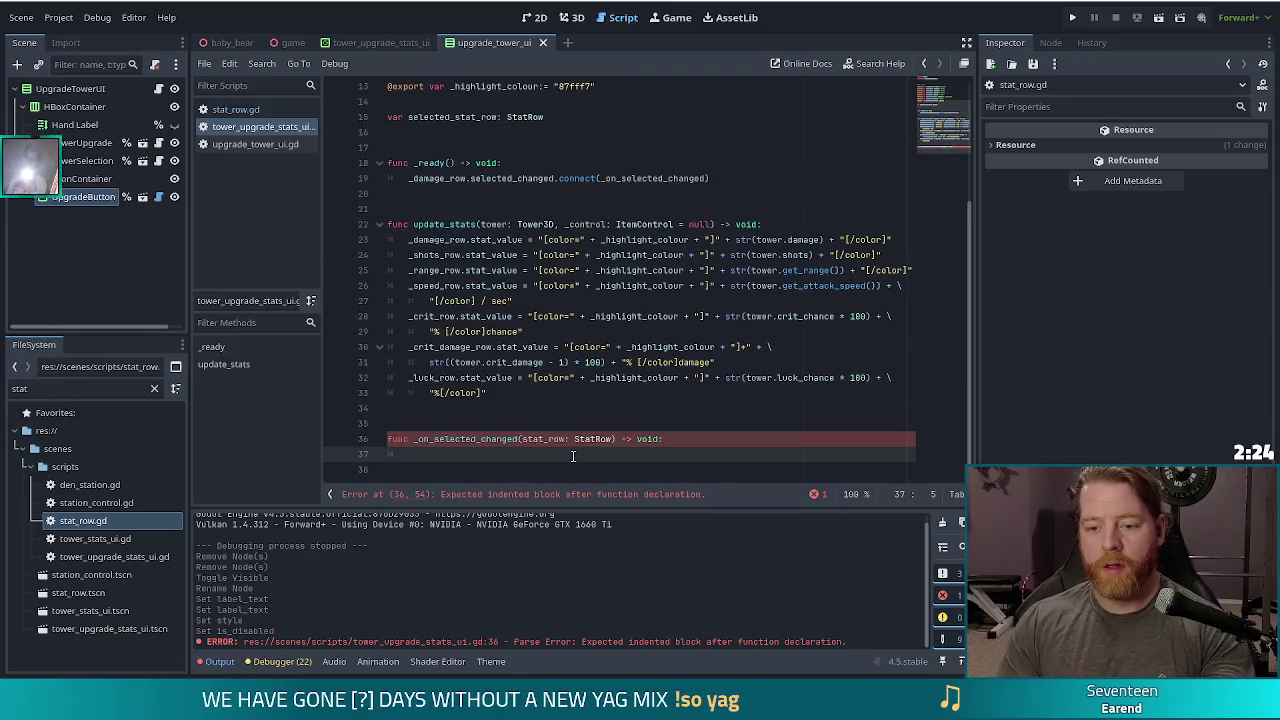
# Under the stat_row.selected check, set the previous selected_stat_row's selected to false when not null
pyautogui.write('ifstat_row.')
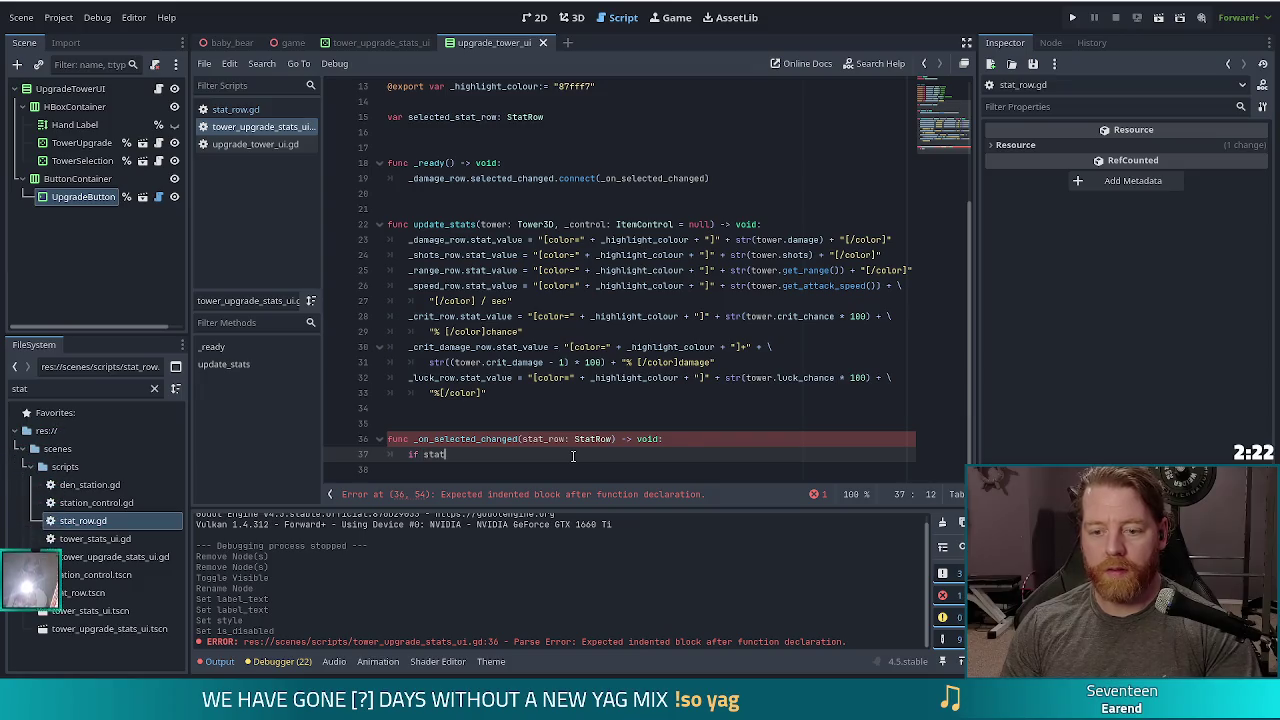
pyautogui.write('selected:')
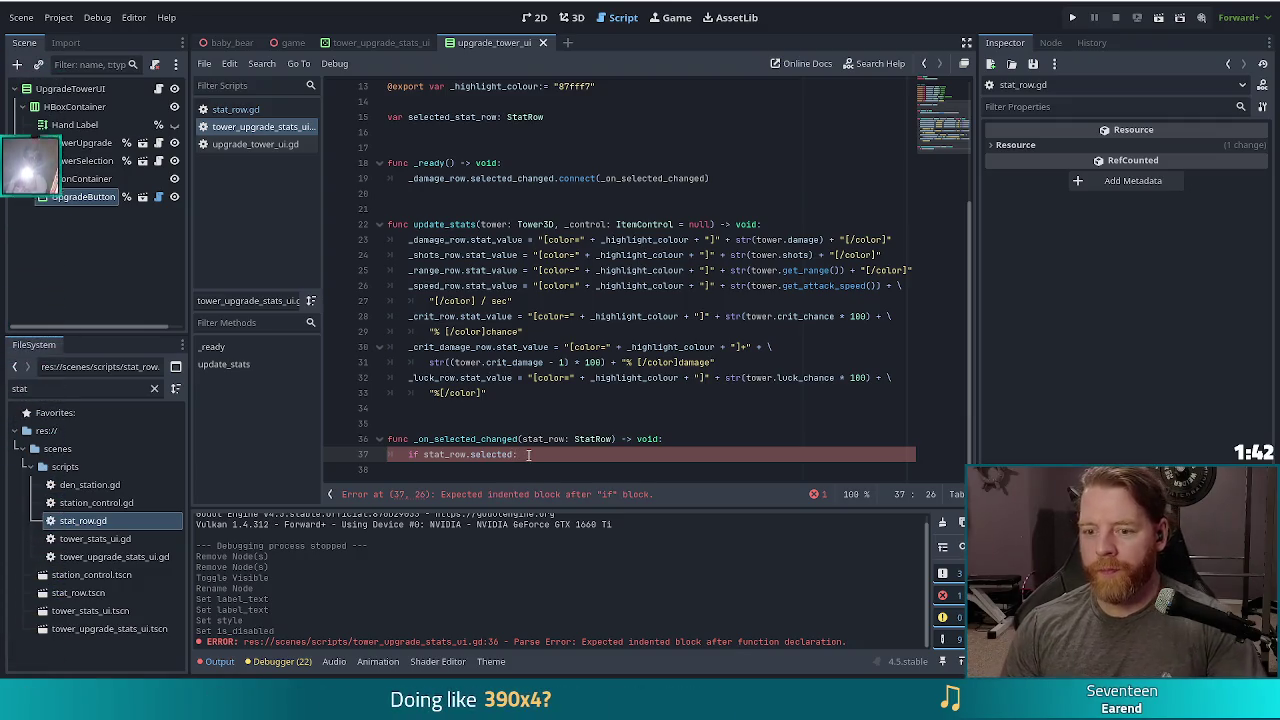
pyautogui.press('Return')
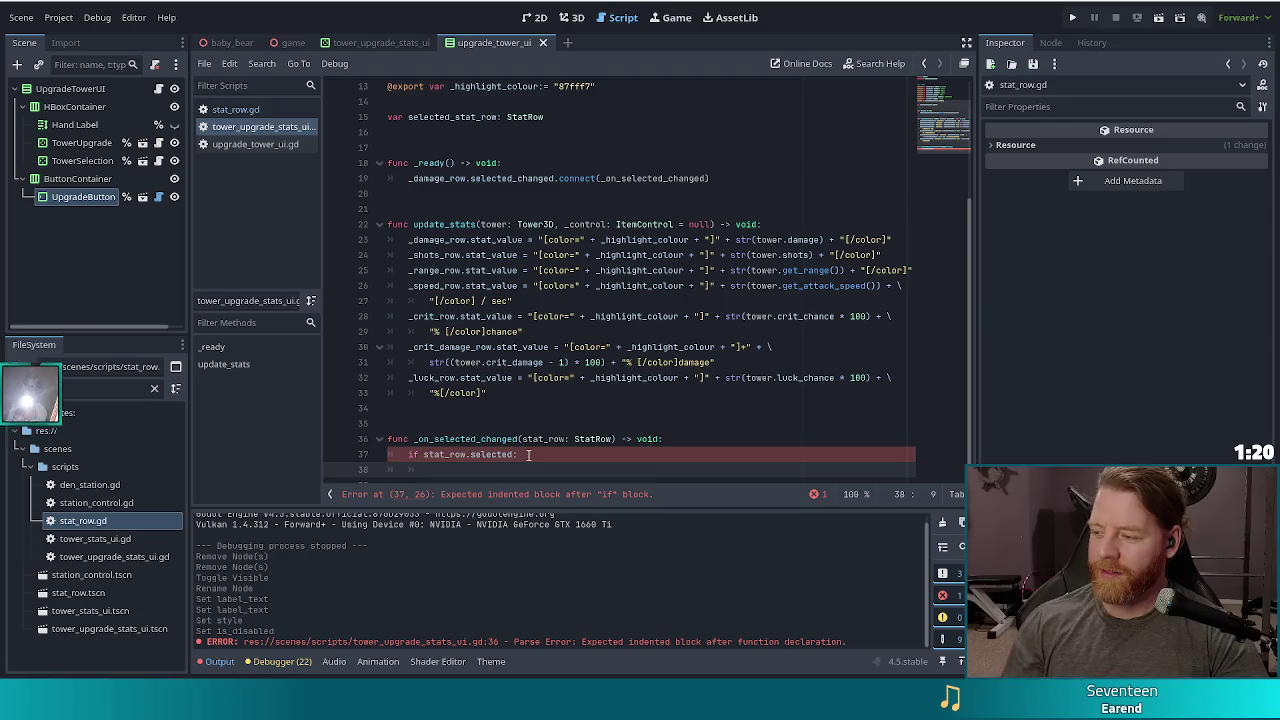
pyautogui.scroll(-1, 500, 394)
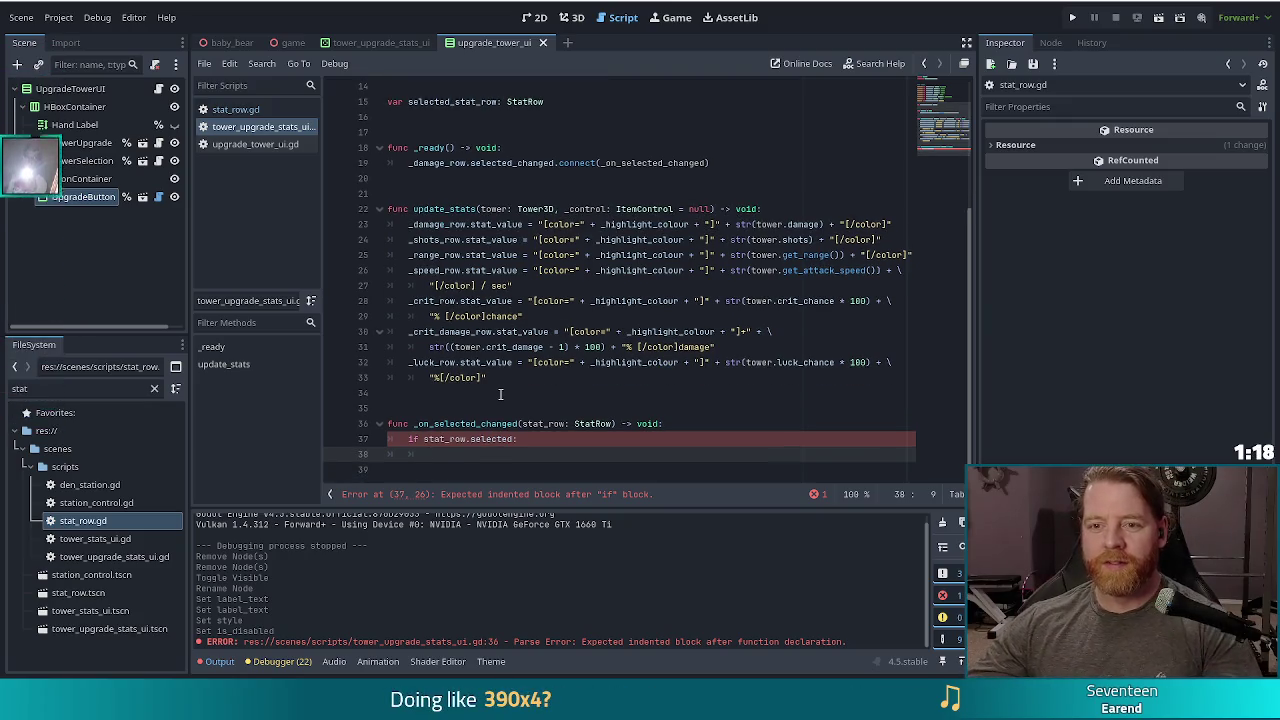
pyautogui.scroll(3, 577, 321)
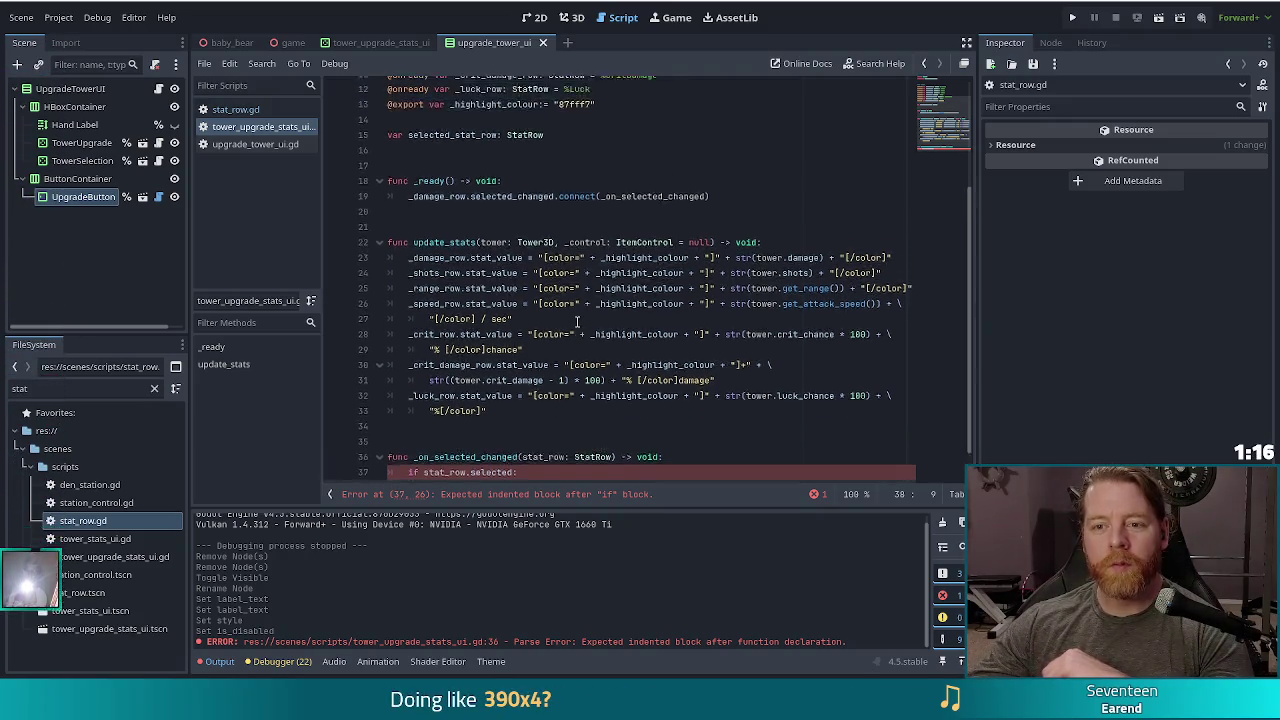
pyautogui.write('if selec')
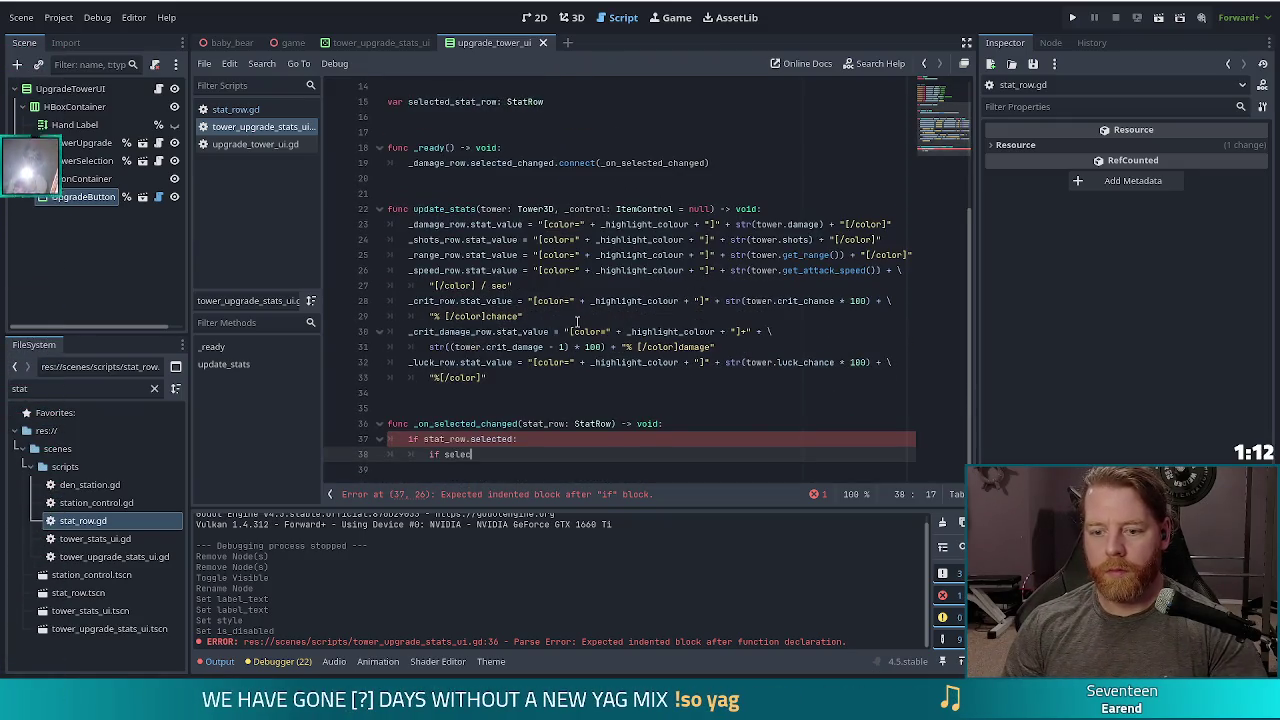
pyautogui.write('ted_stat_row != null')
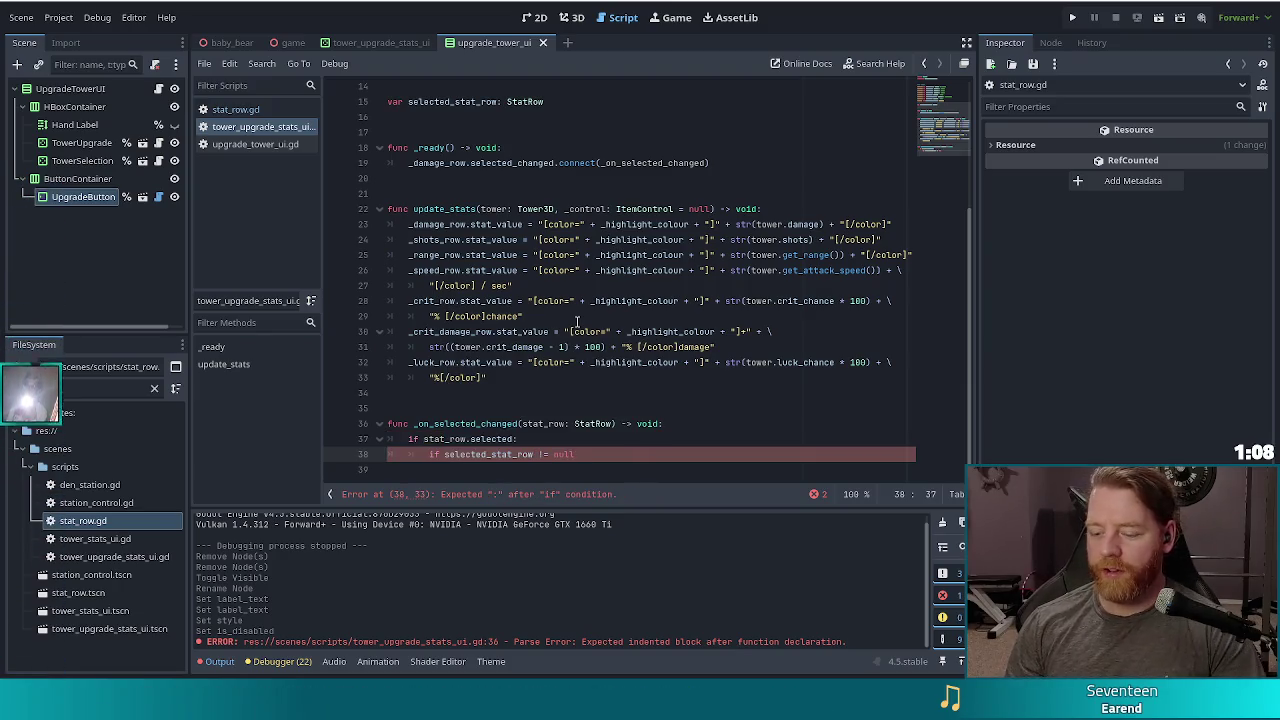
pyautogui.write(':')
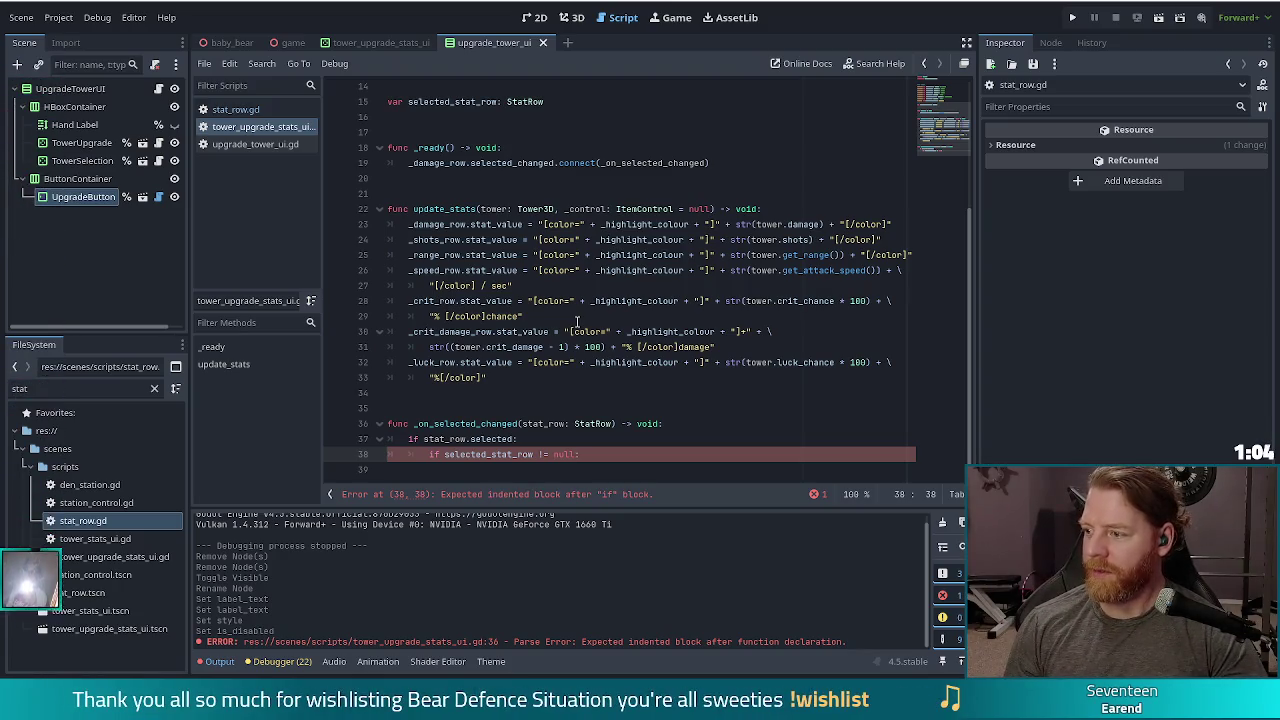
pyautogui.press('Return')
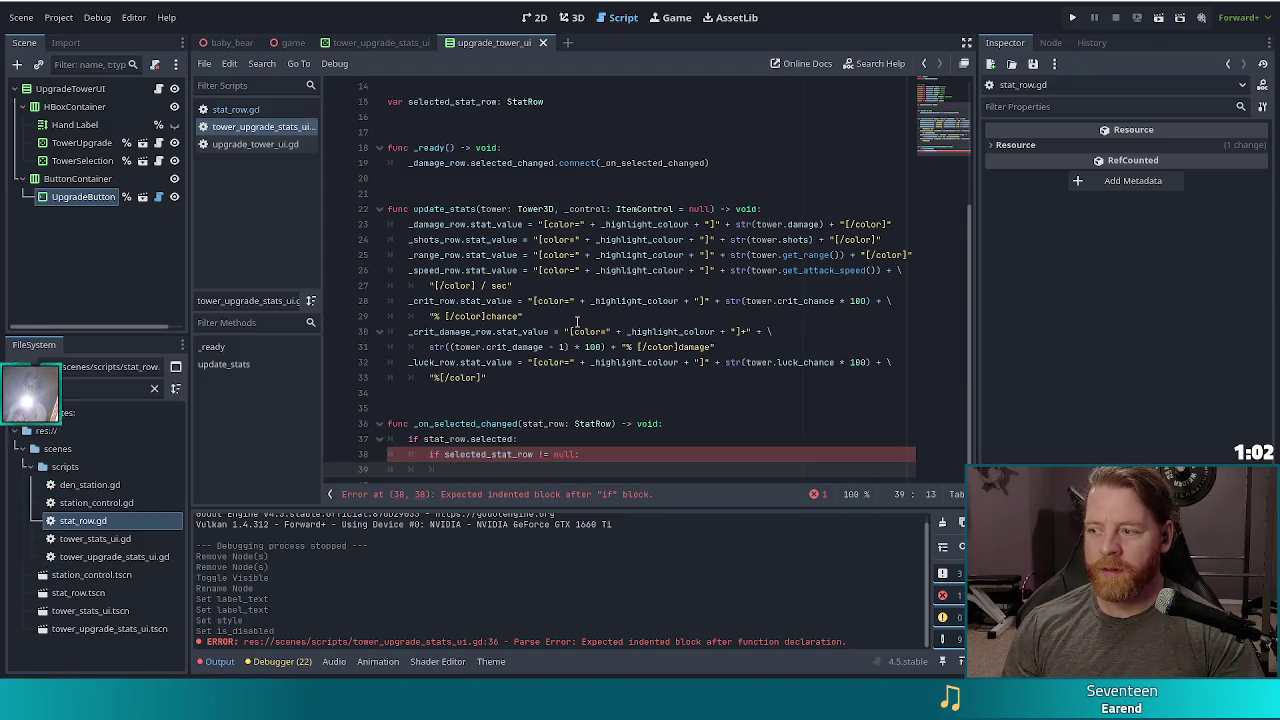
pyautogui.write('selec')
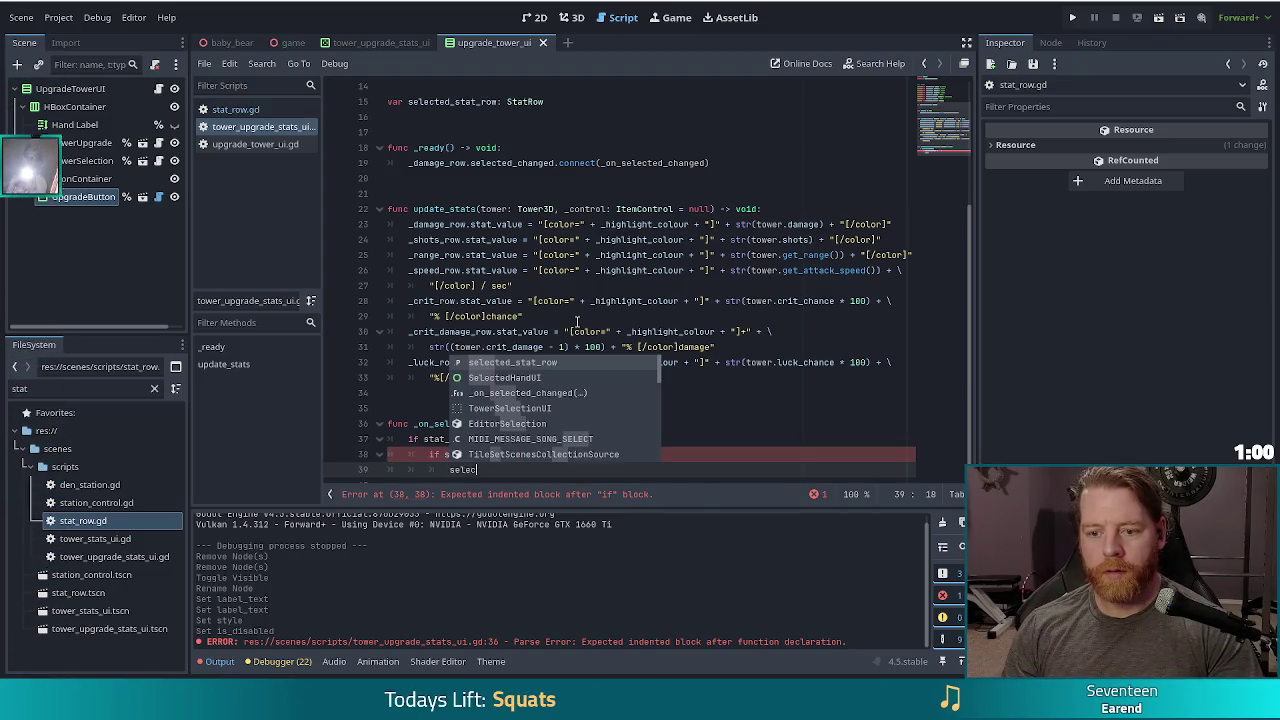
pyautogui.press('Return')
pyautogui.write('.sele')
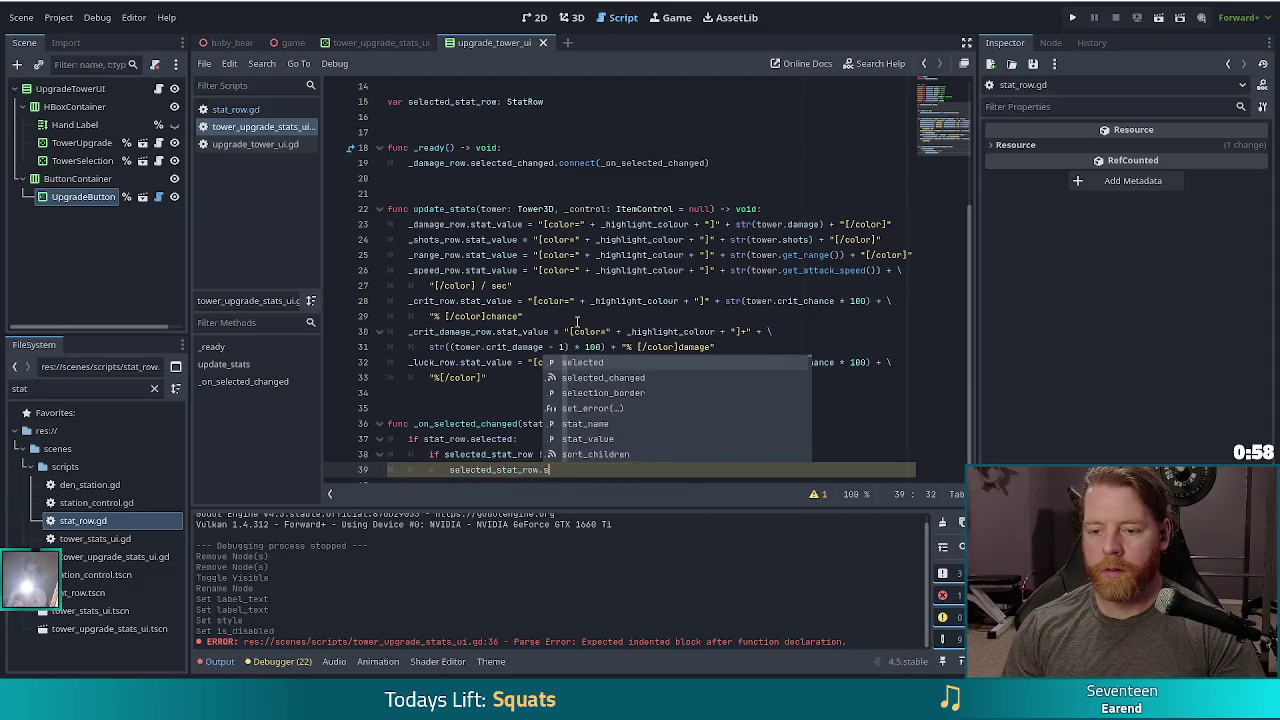
pyautogui.press('Return')
pyautogui.write('= false')
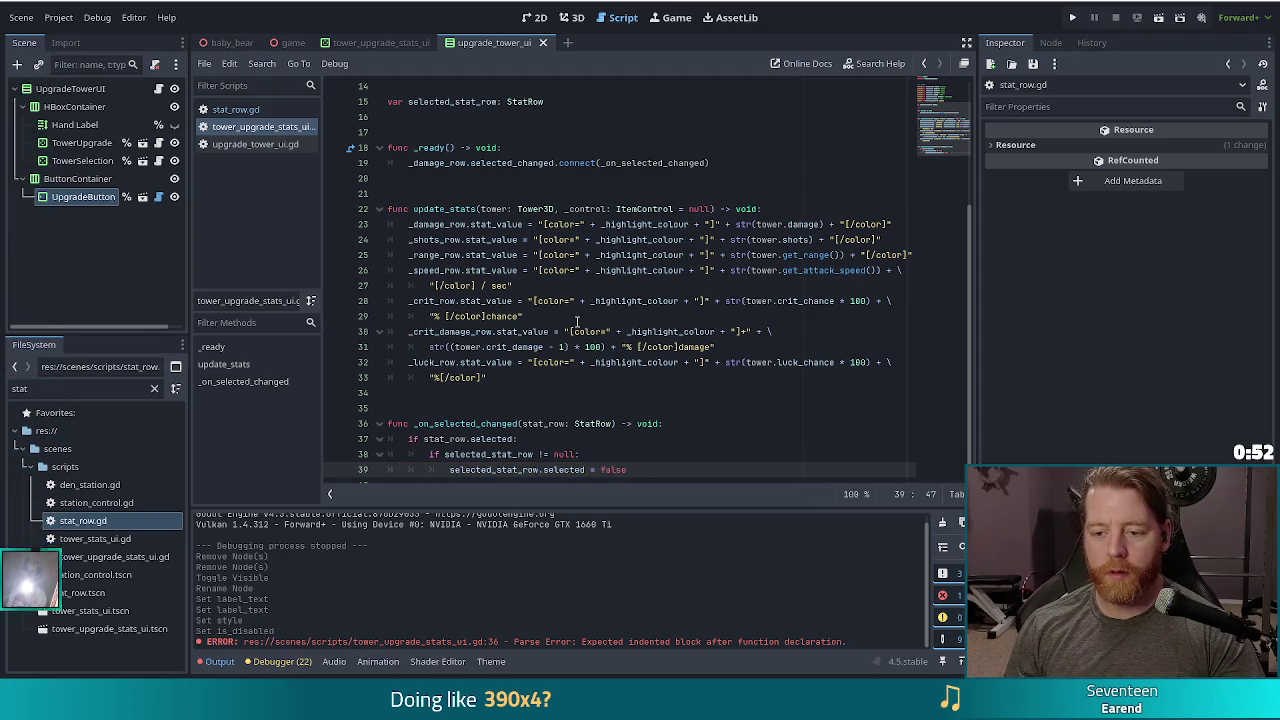
# Assign selected_stat_row = stat_row after deselecting the previous row
pyautogui.press('Return')
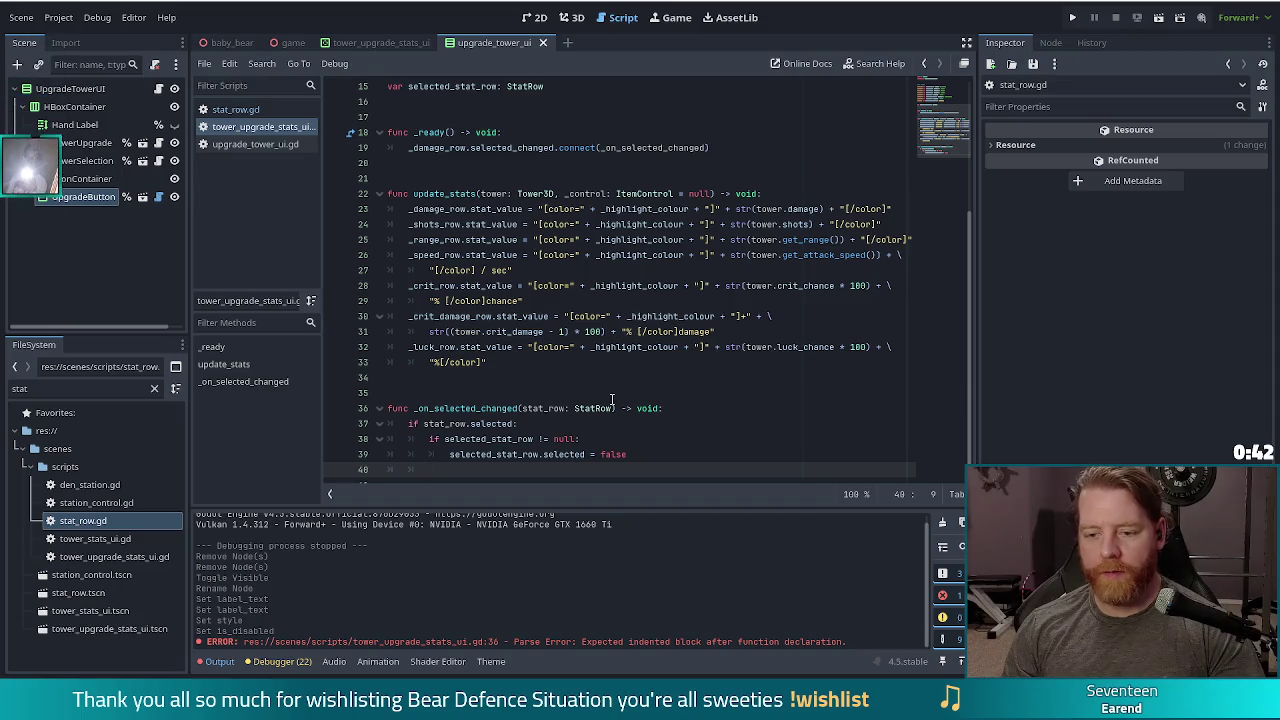
pyautogui.write('sele')
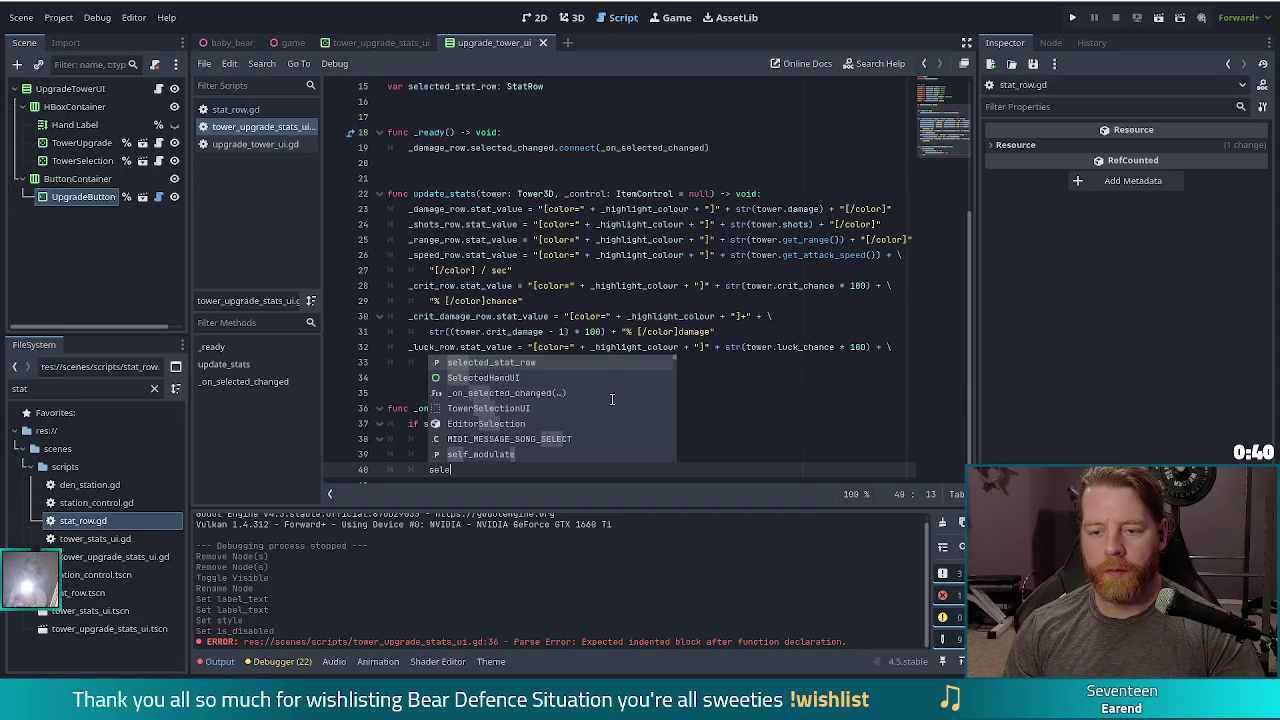
pyautogui.press('Return')
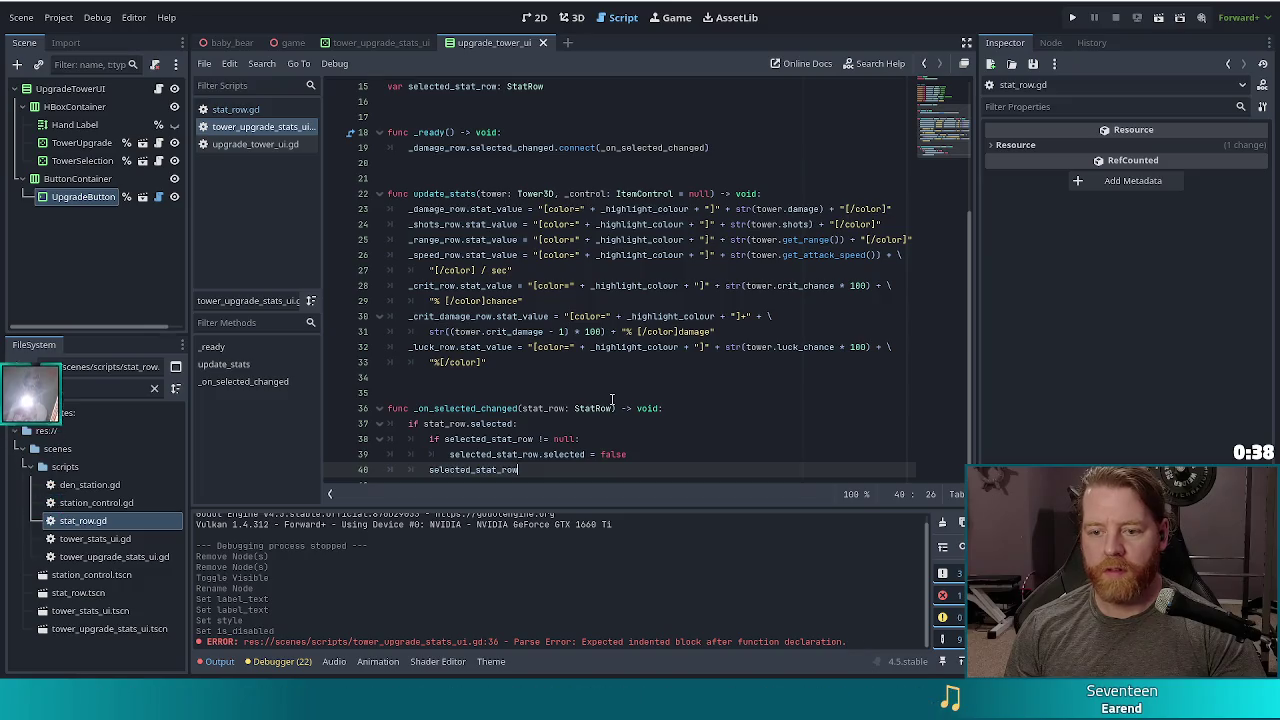
pyautogui.write(' = stat')
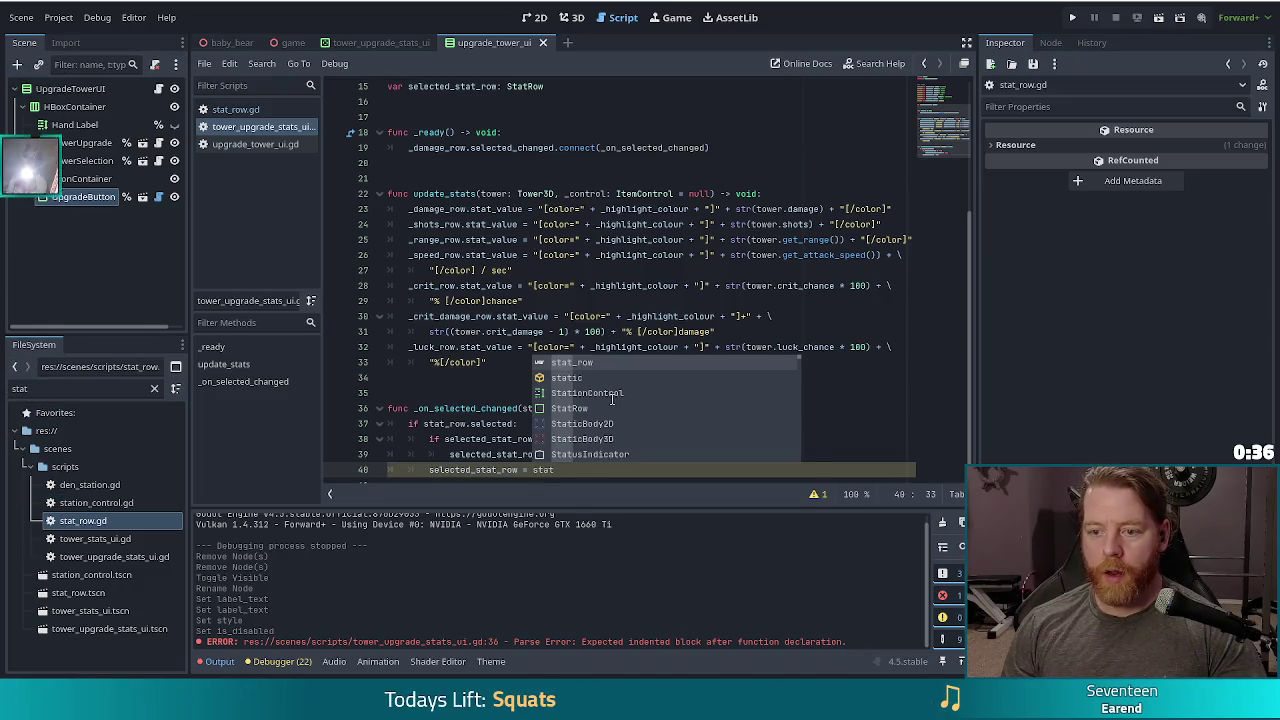
pyautogui.press('Return')
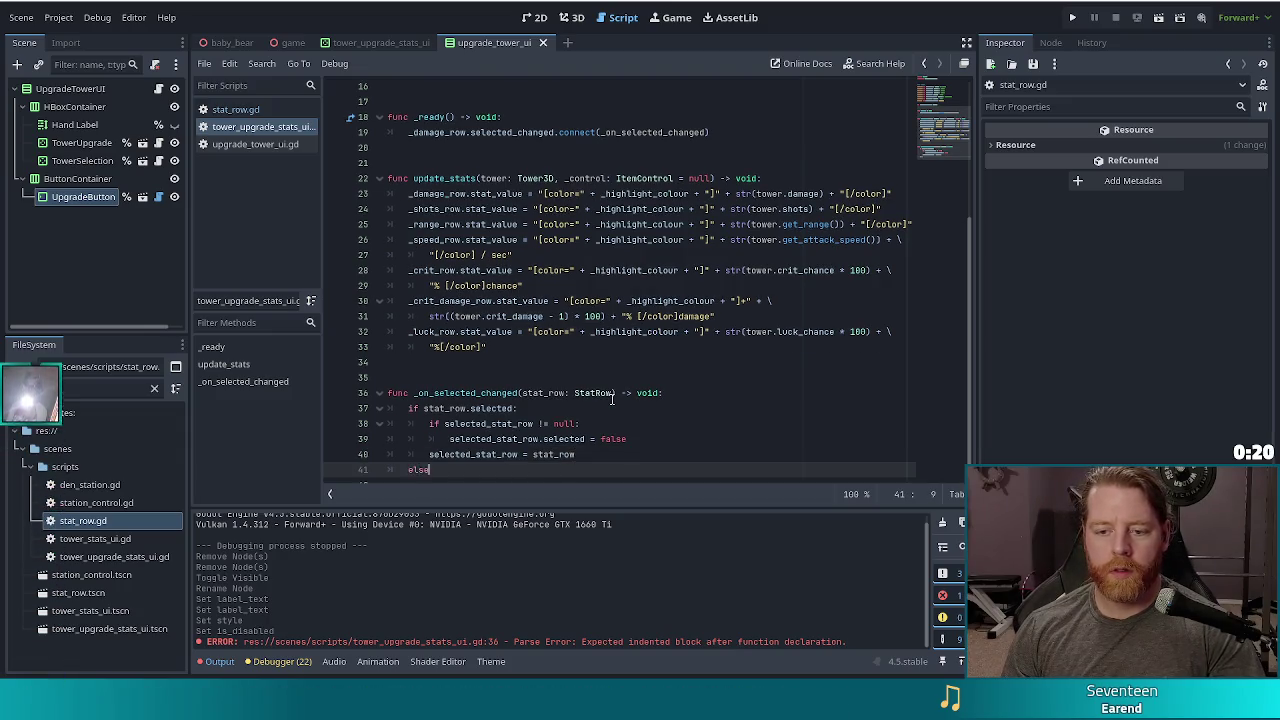
# Add an else branch setting selected_stat_row to null, then run the project with F5
pyautogui.press('Return')
pyautogui.press('BackSpace')
pyautogui.write('else:')
pyautogui.press('Return')
pyautogui.write('se')
pyautogui.press('Return')
pyautogui.press('BackSpace')
pyautogui.write('null')
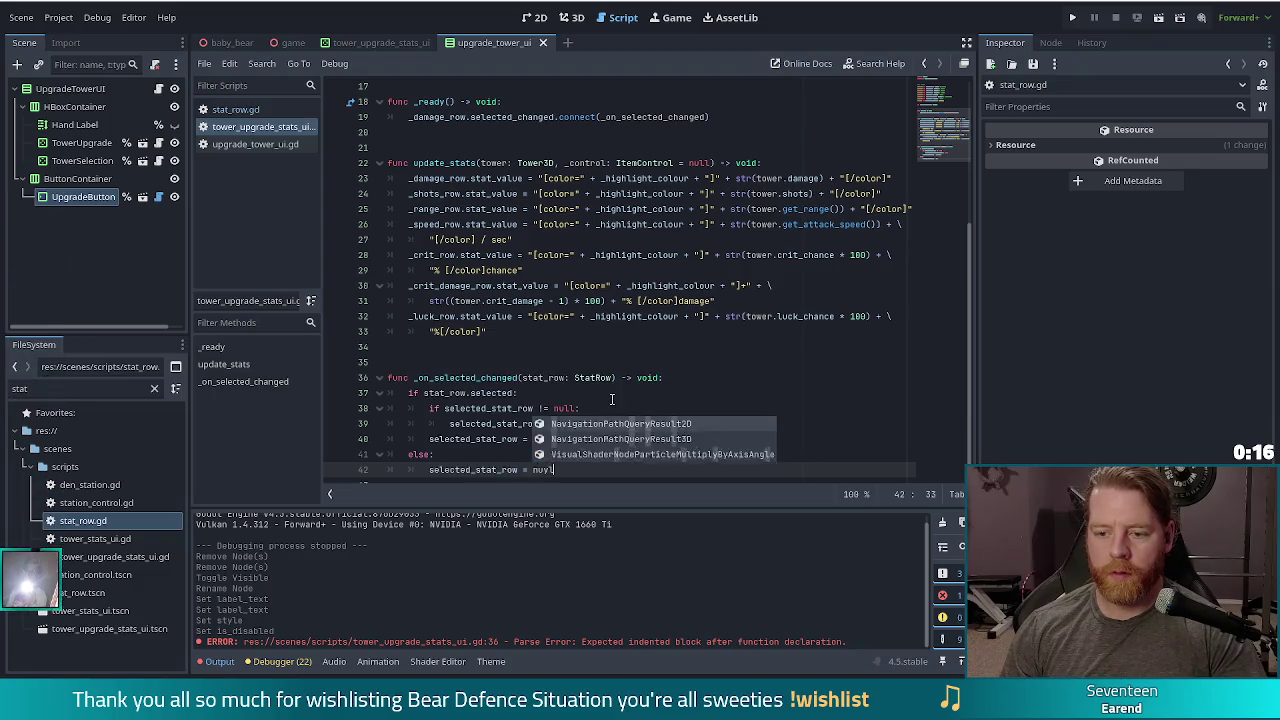
pyautogui.press('Escape')
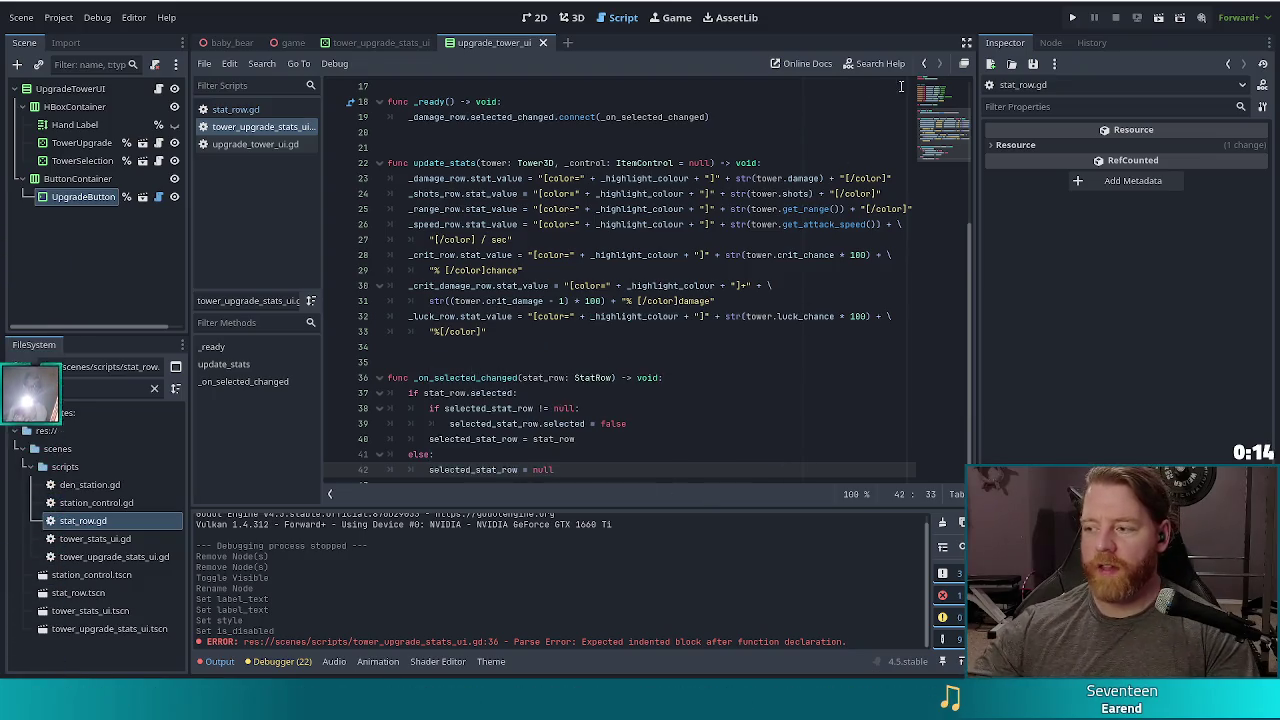
pyautogui.press('F5')
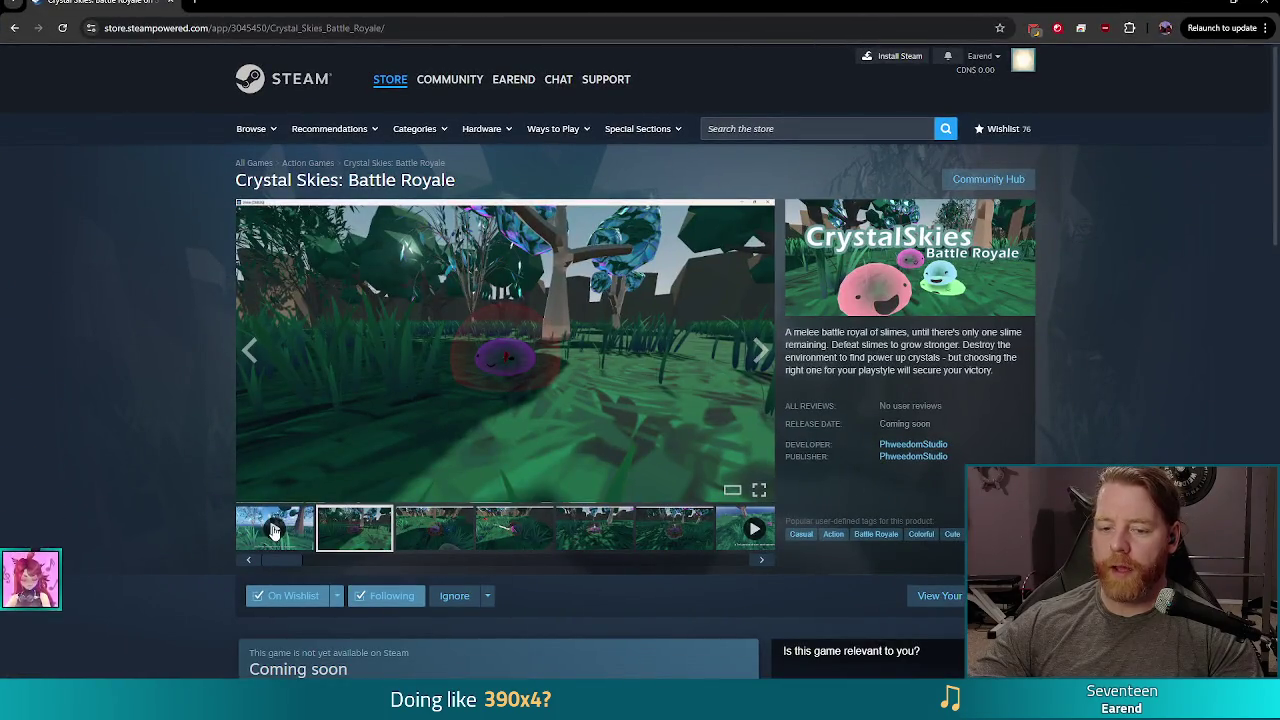
# View the Crystal Skies: Battle Royale trailer fullscreen, then exit fullscreen with Esc
pyautogui.click(273, 530)
pyautogui.click(760, 490)
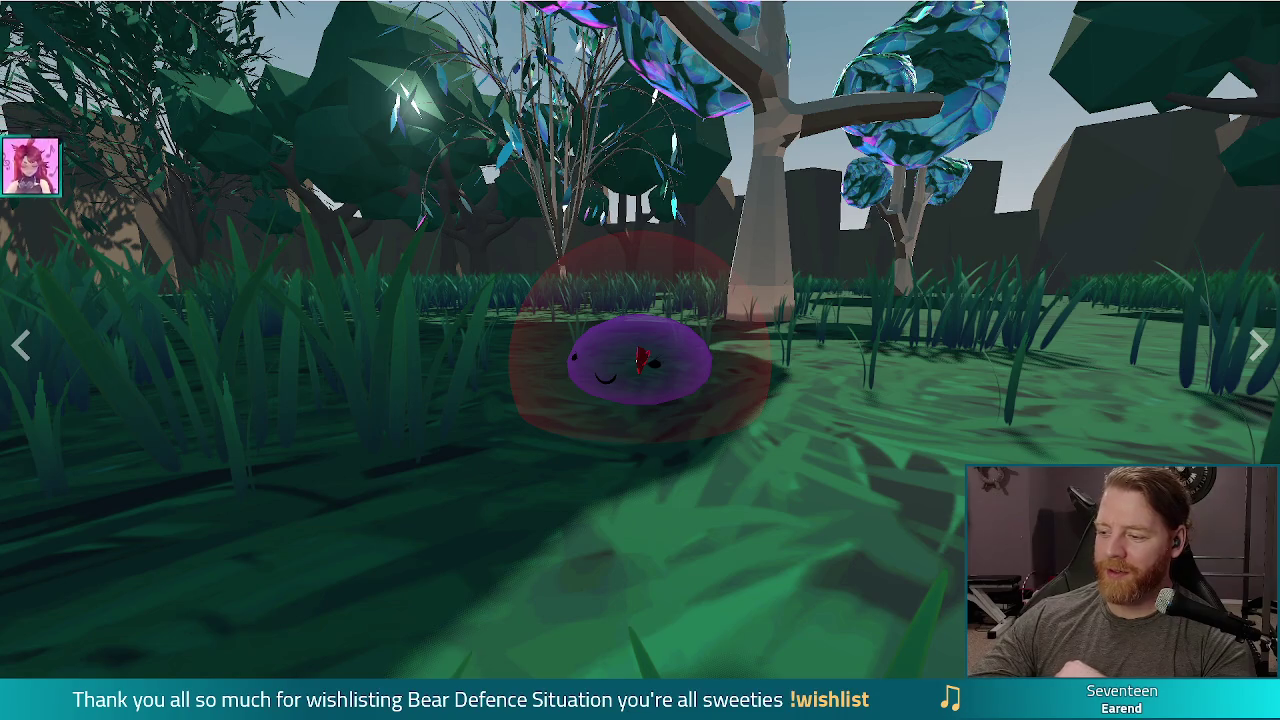
pyautogui.press('Escape')
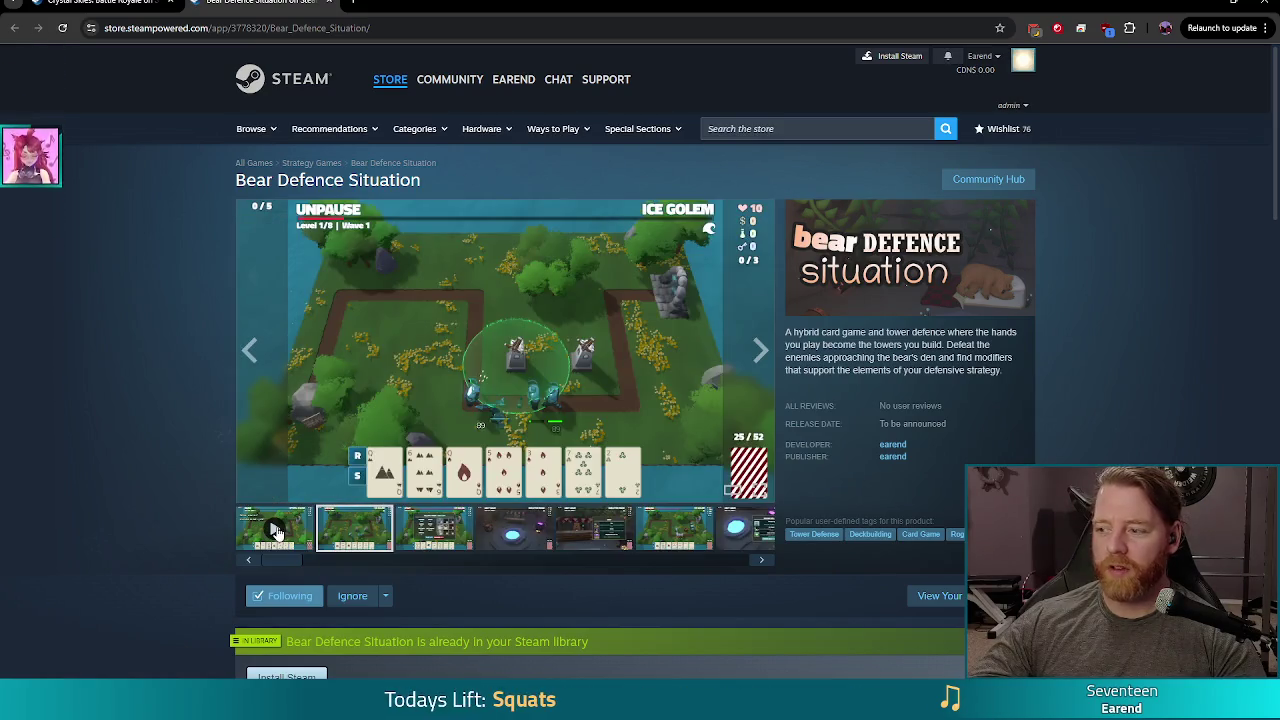
# Play the Bear Defence Situation store-page trailer in fullscreen
pyautogui.click(276, 531)
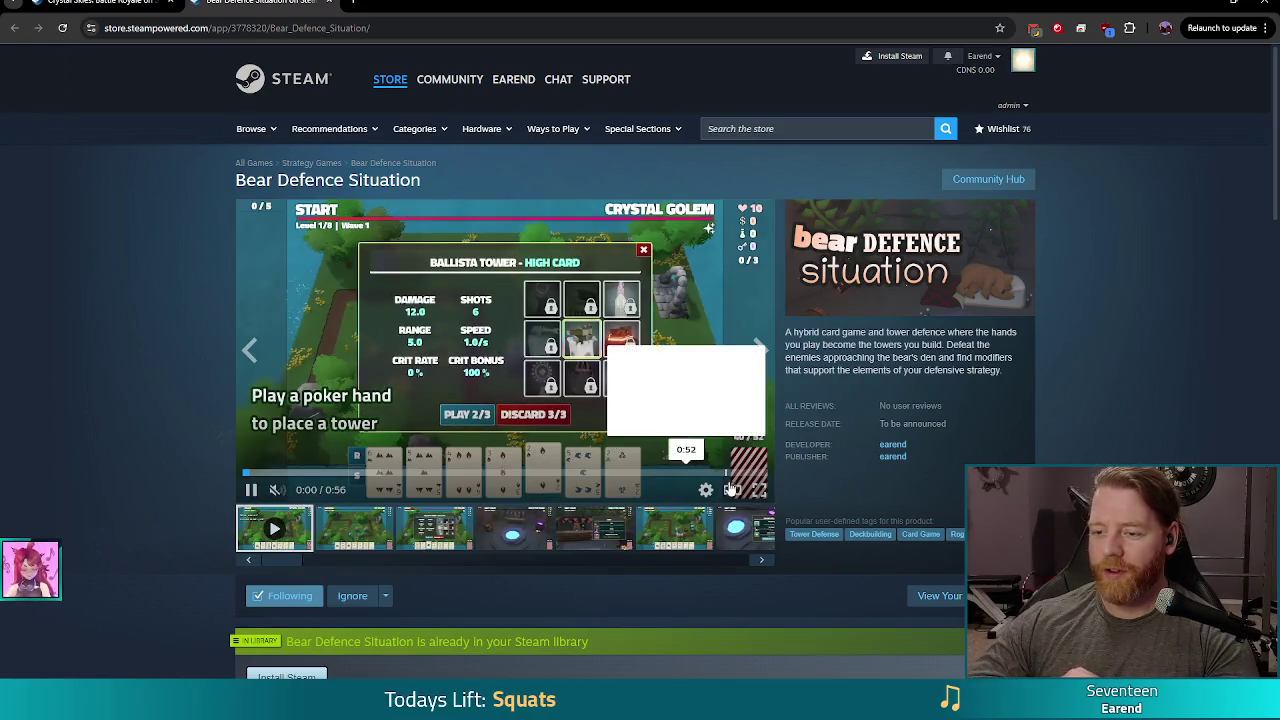
pyautogui.click(759, 489)
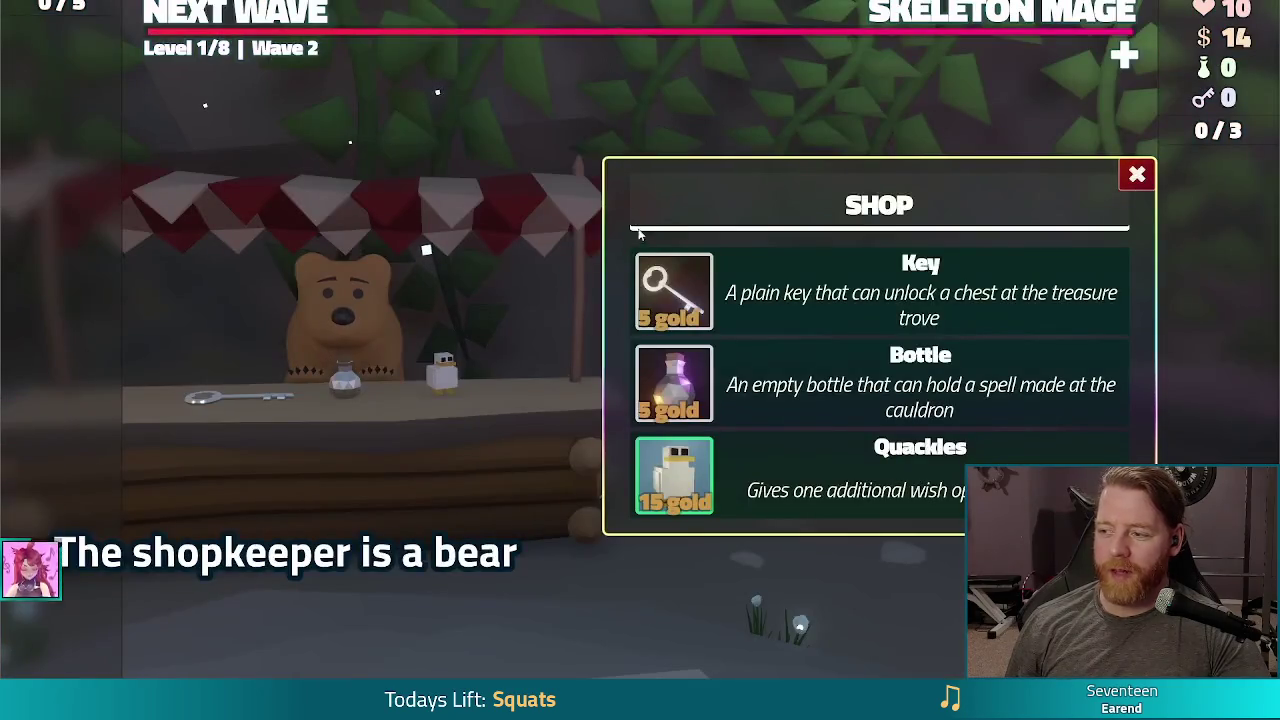
pyautogui.click(673, 300)
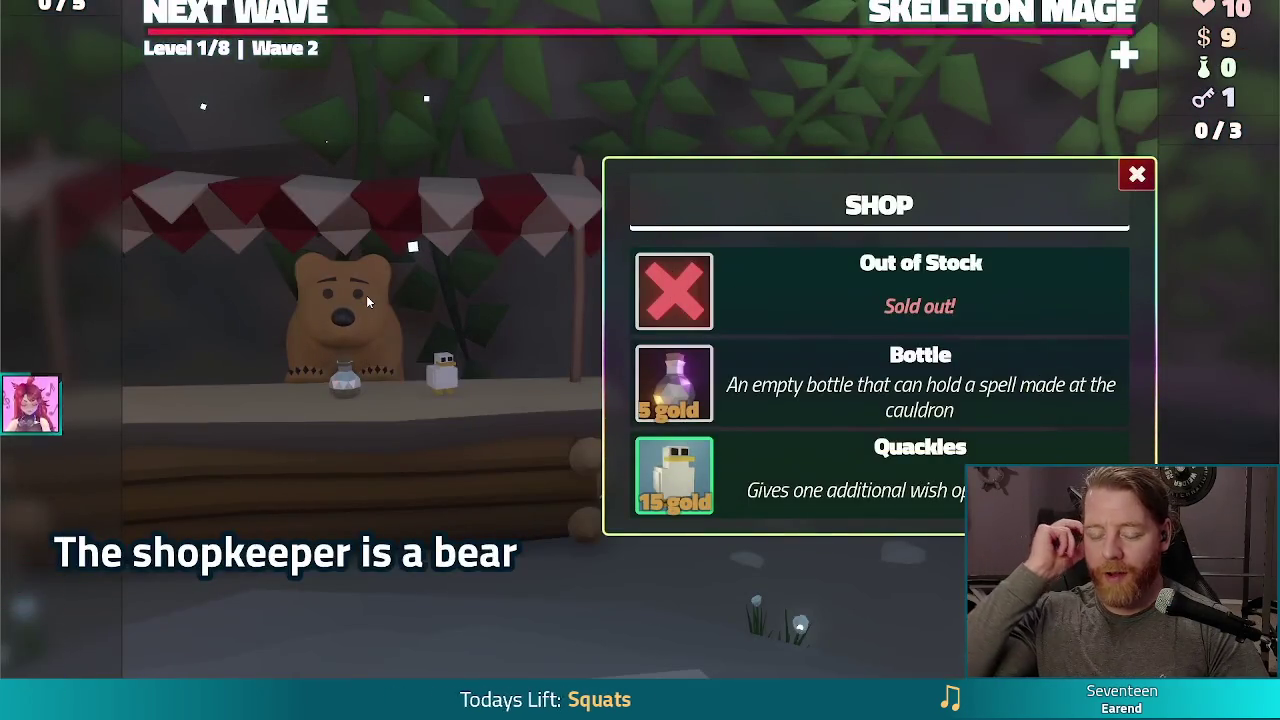
pyautogui.click(366, 297)
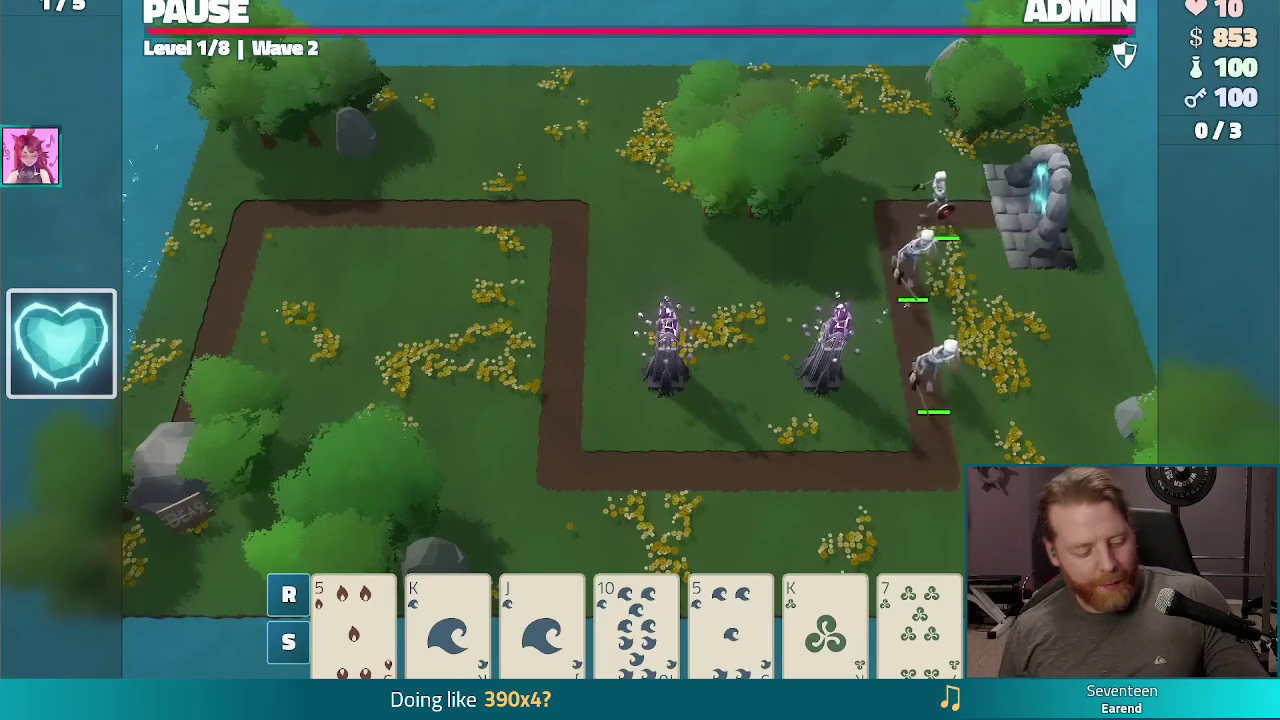